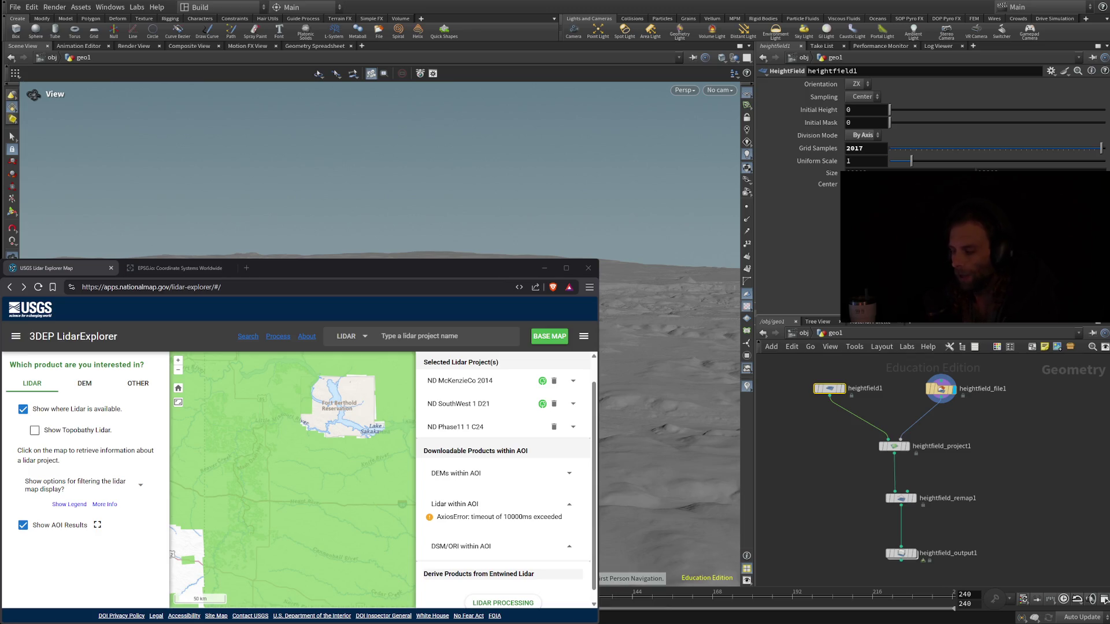
- Set heightfield1's Grid Samples to 10012, then display the heightfield_file1 node's parameters
left_click(855, 148)
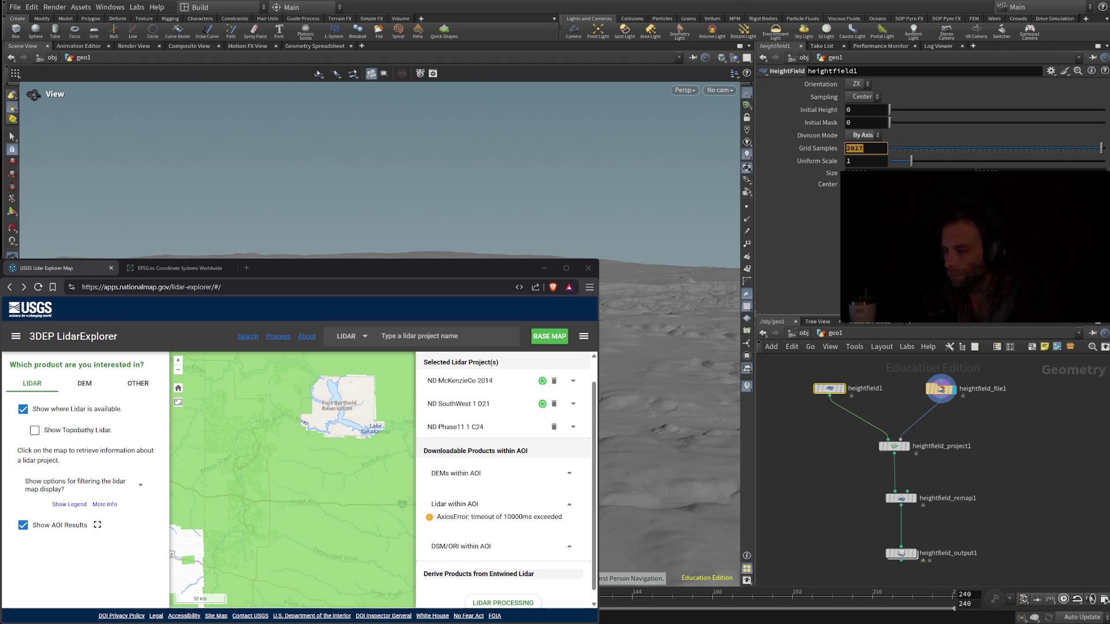
key("Return")
left_click_drag(1102, 149, 1105, 149)
type("2048")
left_click(855, 148)
key("Return")
left_click(863, 148)
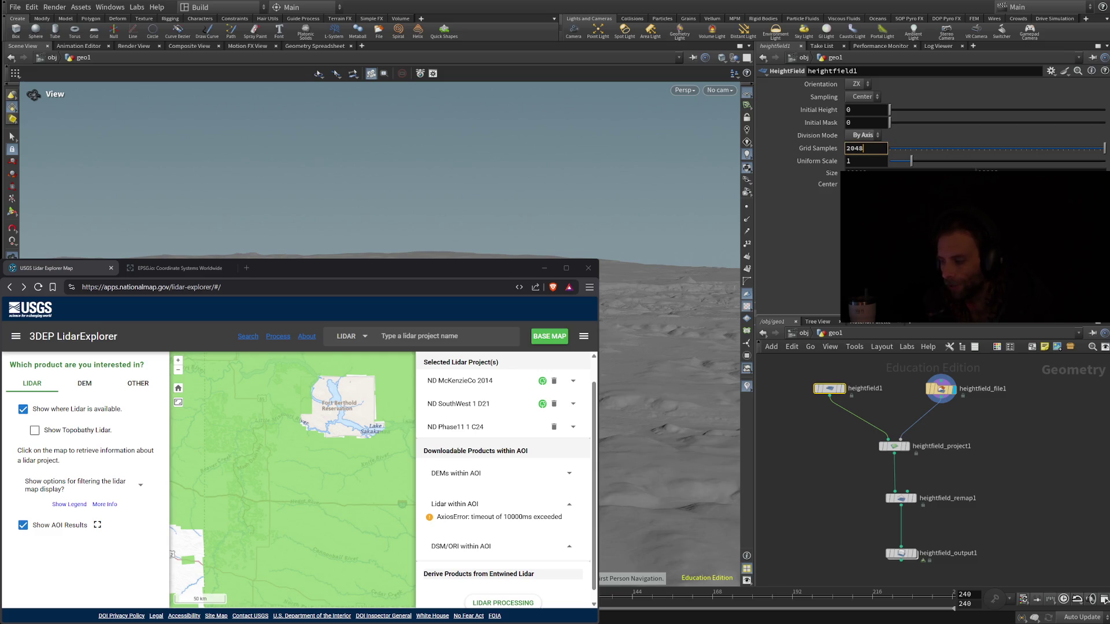
key("BackSpace")
key("BackSpace")
key("BackSpace")
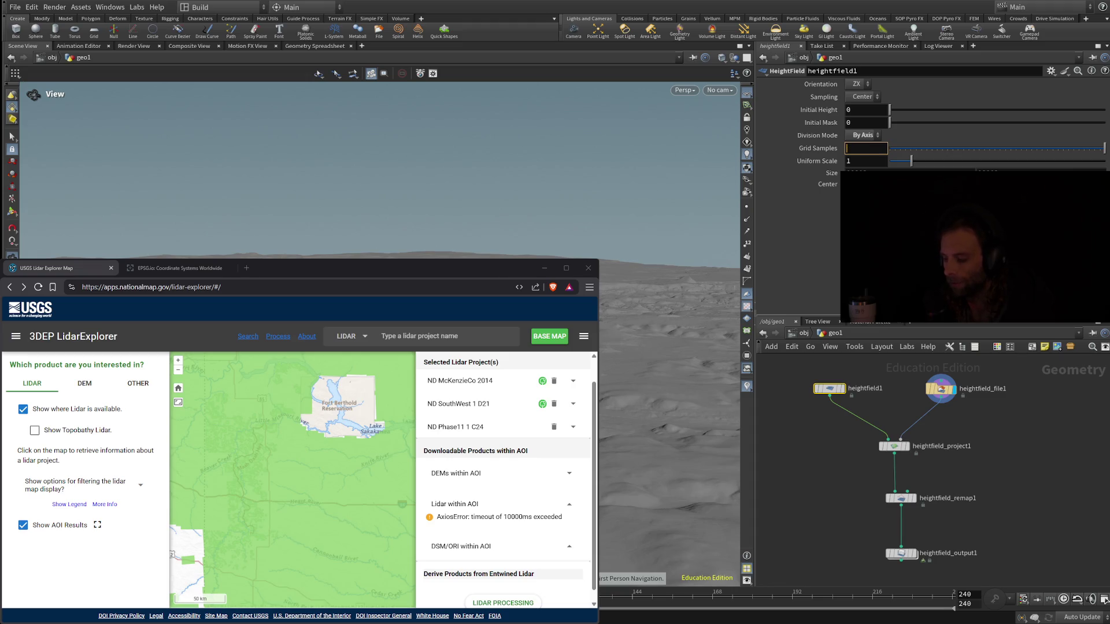
type("10012")
key("Return")
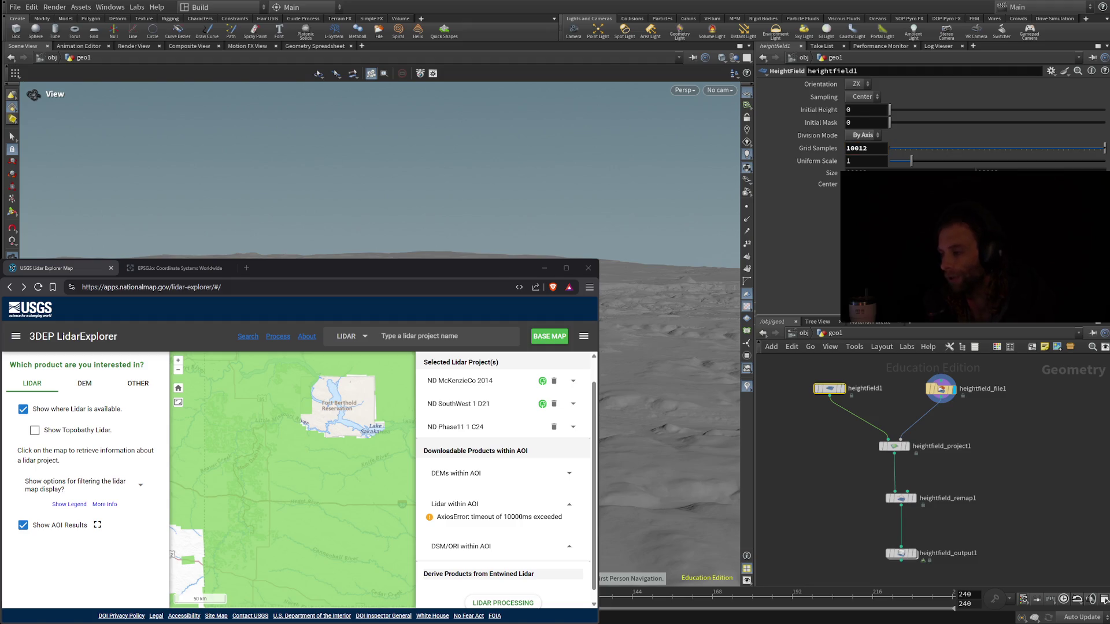
left_click(867, 148)
mouse_move(829, 389)
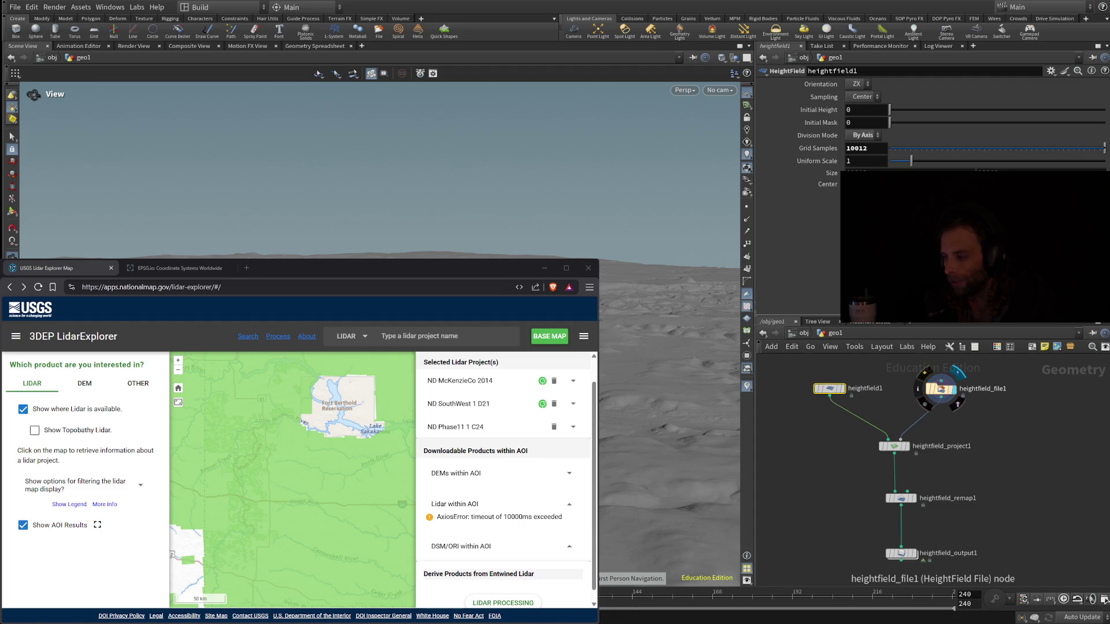
left_click(940, 389)
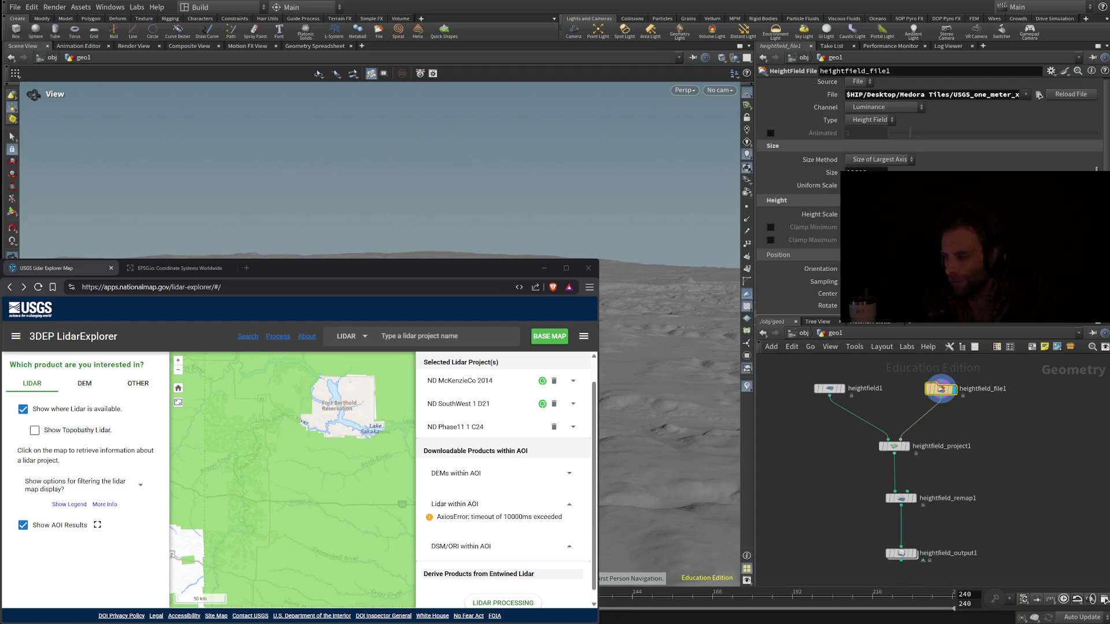
- Select the heightfield_remap1 node to show its remap parameters
left_click(901, 498)
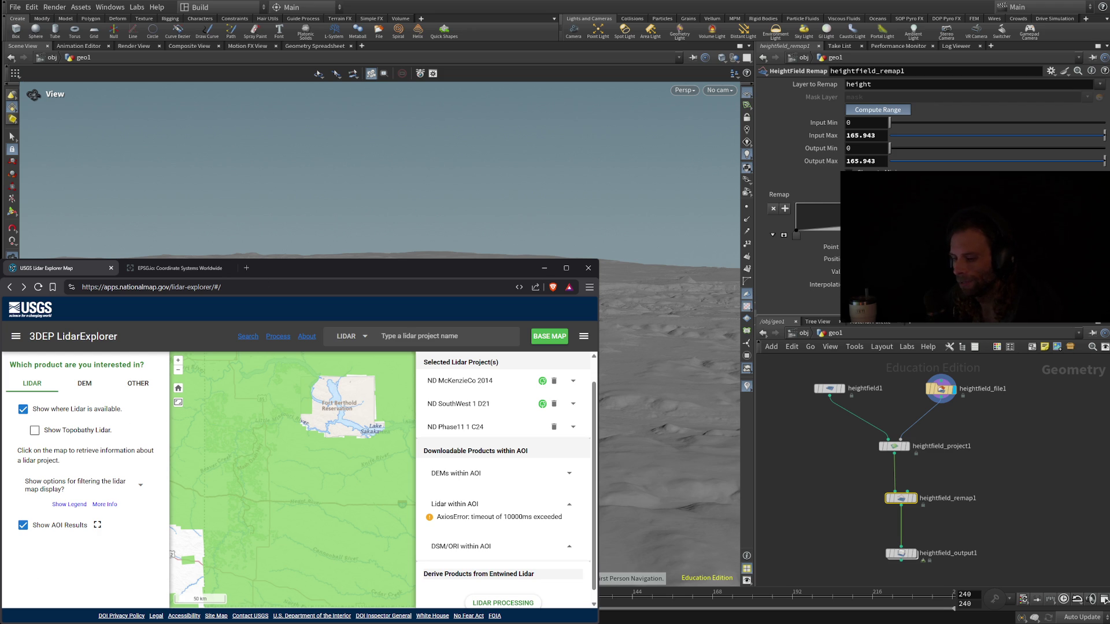
- Compute the remap range so input and output span 670.771 to 824.164
left_click(878, 109)
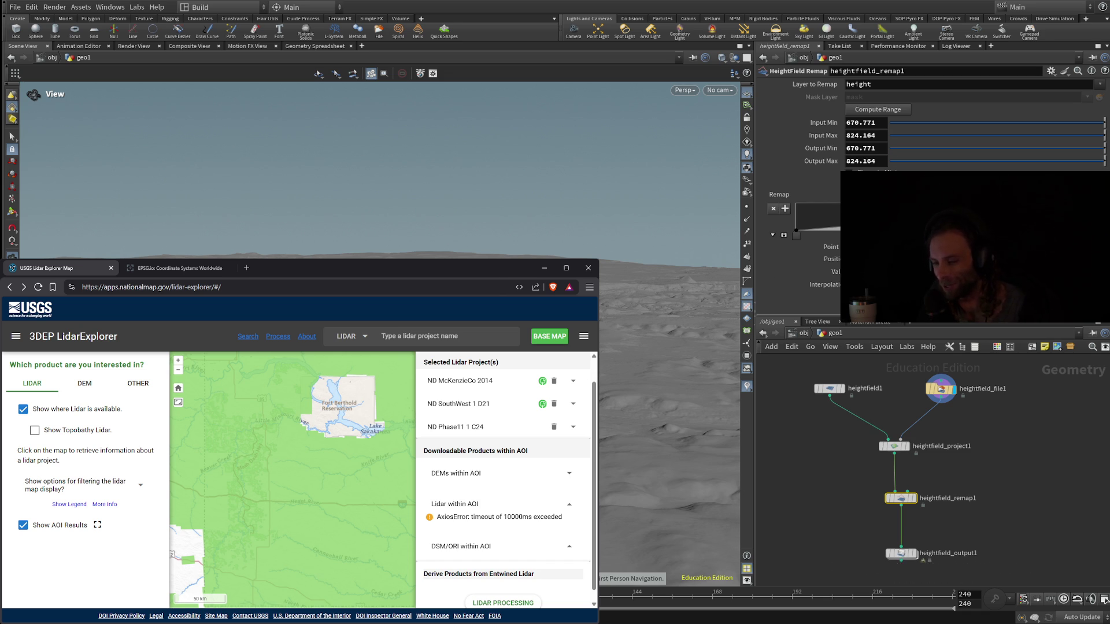
mouse_move(894, 447)
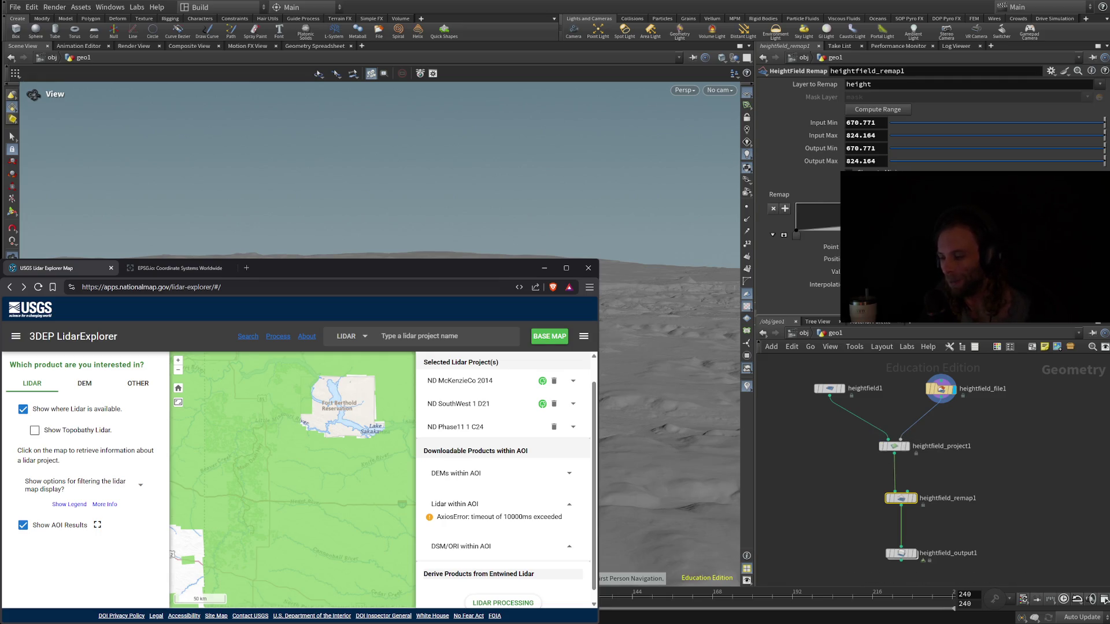
- Pull the viewport back to an overview of the whole terrain, then select heightfield1
mouse_move(665, 173)
left_mouse_down()
mouse_move(693, 497)
mouse_move(706, 515)
left_mouse_up()
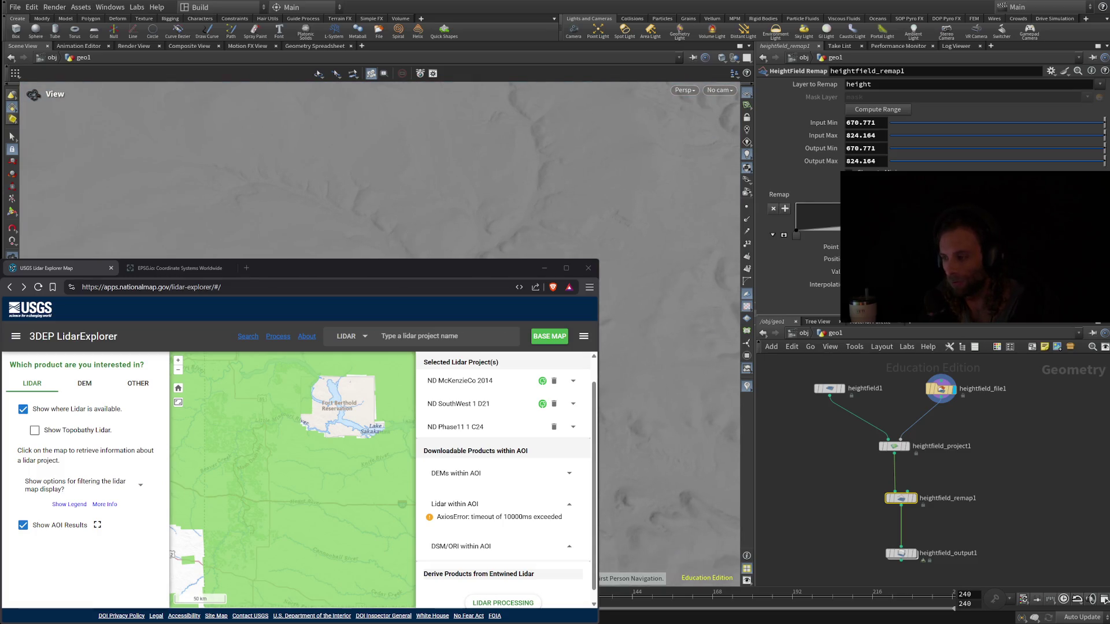
left_click_drag(671, 405, 677, 243)
mouse_move(730, 479)
left_mouse_down()
mouse_move(717, 363)
mouse_move(711, 456)
mouse_move(688, 425)
mouse_move(643, 406)
mouse_move(636, 417)
mouse_move(635, 399)
mouse_move(636, 414)
left_mouse_up()
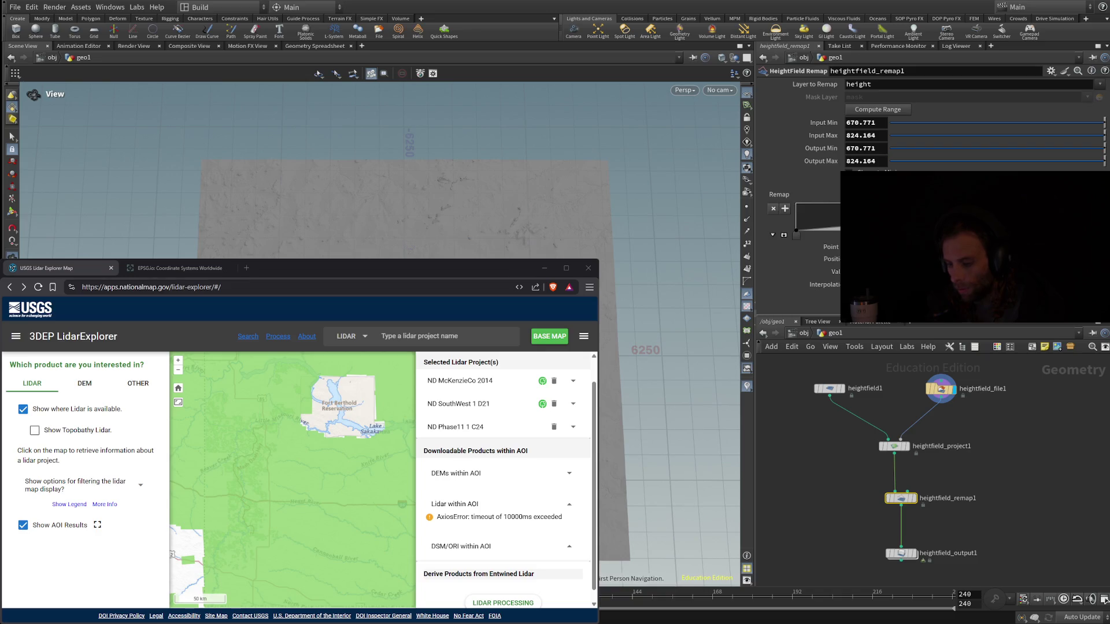
left_click(830, 388)
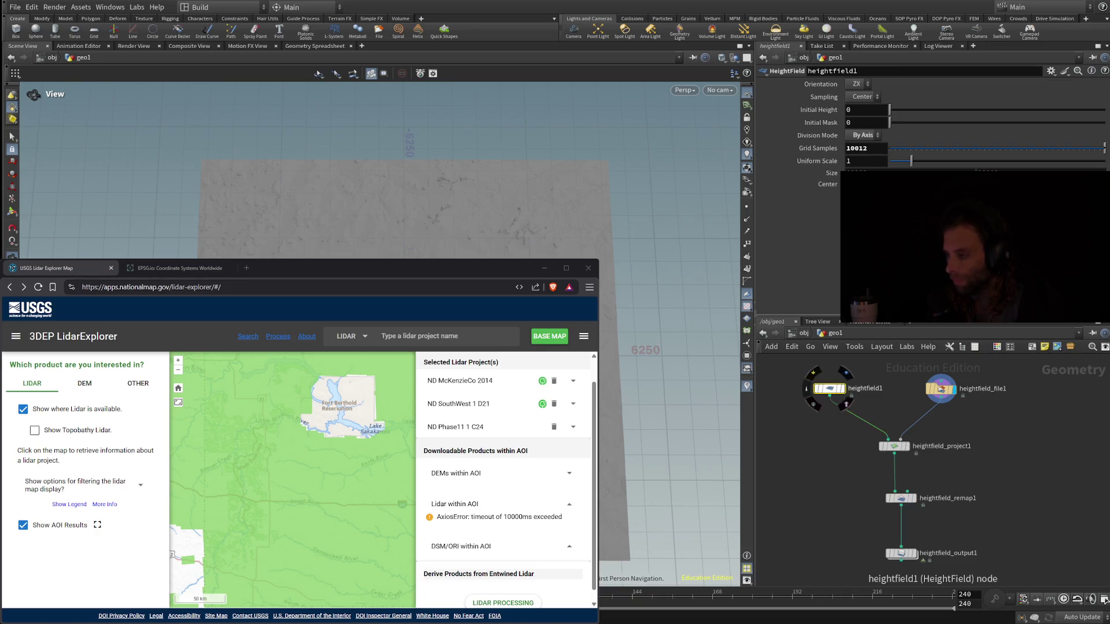
- Inspect the heightfield_project1 and heightfield_remap1 node parameters
left_click(894, 446)
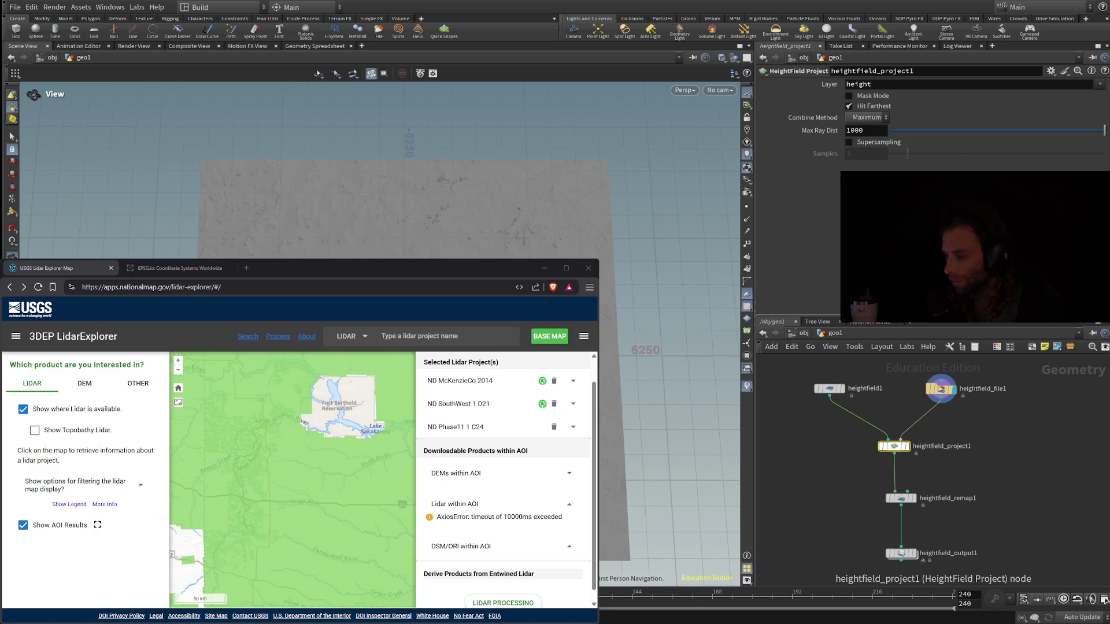
left_click(901, 499)
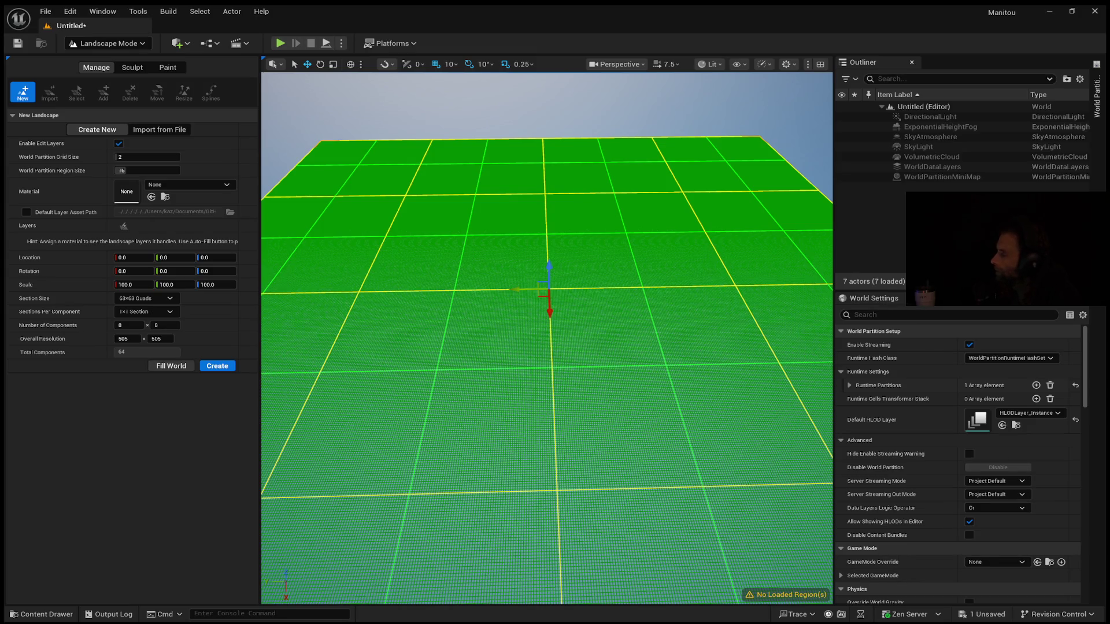
left_click(133, 170)
key("Return")
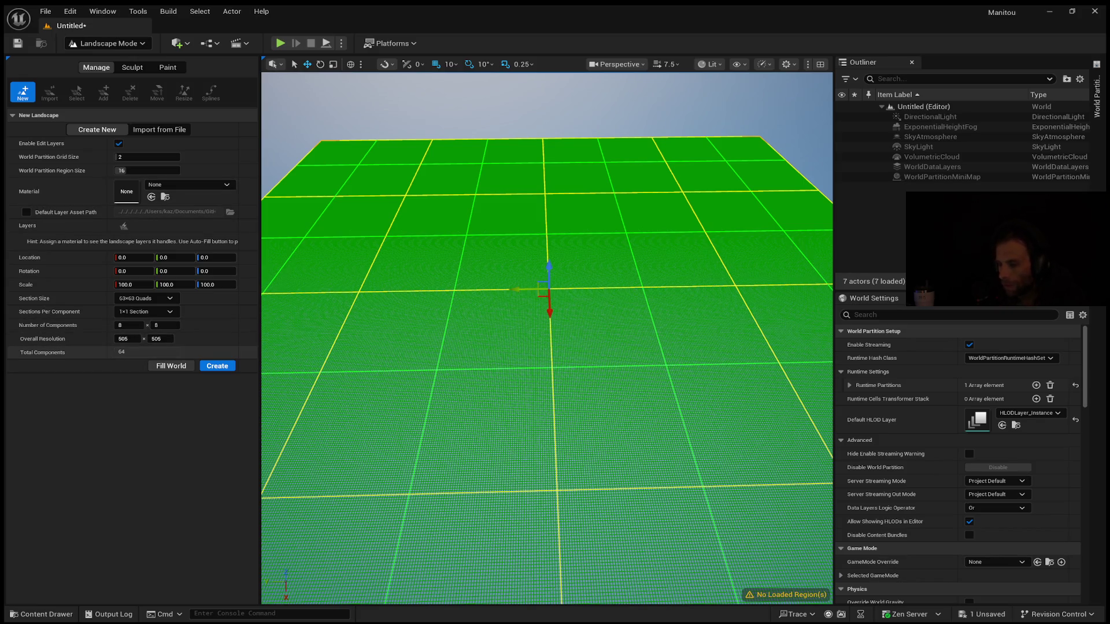
type("8191")
- Use 255x255 quad sections with 2x2 sections per component
left_click_drag(128, 338, 177, 350)
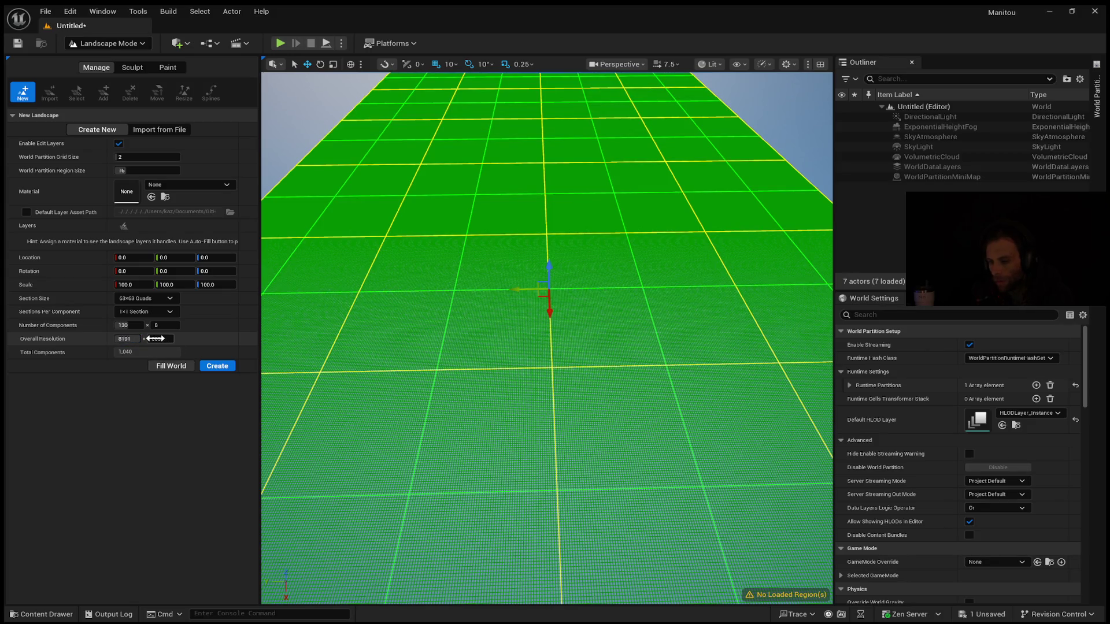
left_click(155, 338)
left_click(165, 300)
left_click(154, 365)
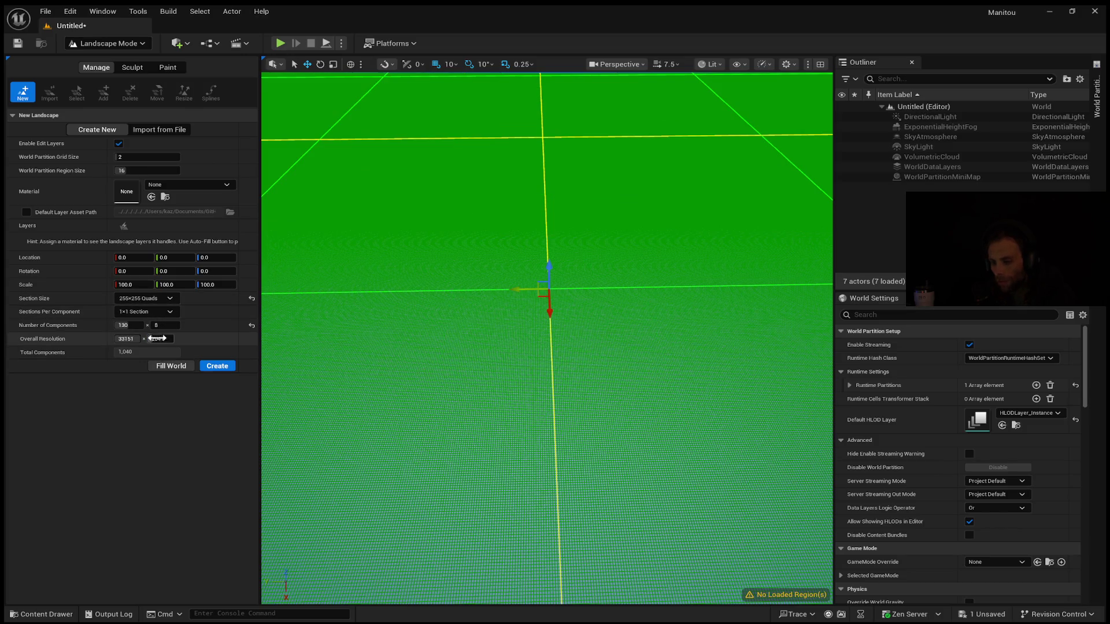
left_click(162, 312)
left_click(163, 327)
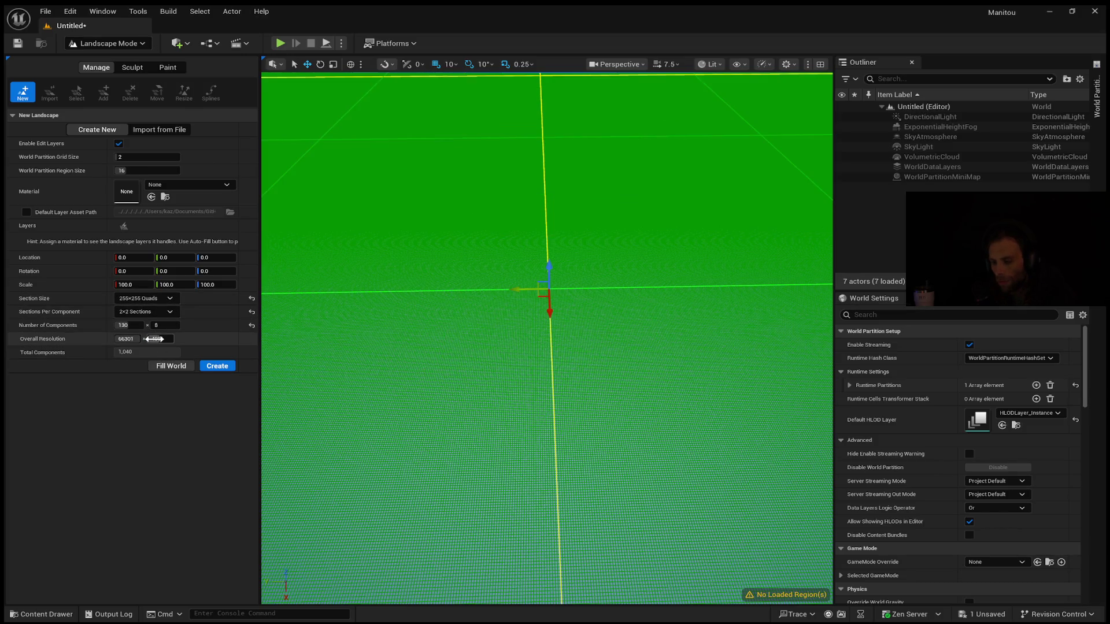
mouse_move(138, 339)
left_mouse_down()
mouse_move(144, 325)
mouse_move(185, 325)
left_mouse_up()
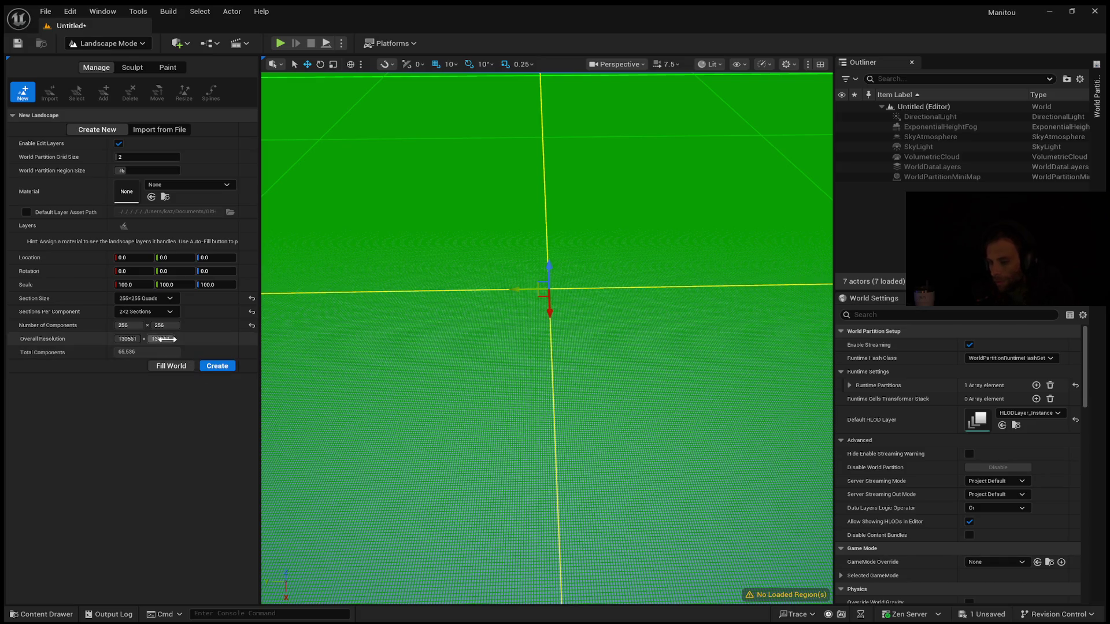
- Reset the component count, then enter 256 x 256 components
left_click(252, 326)
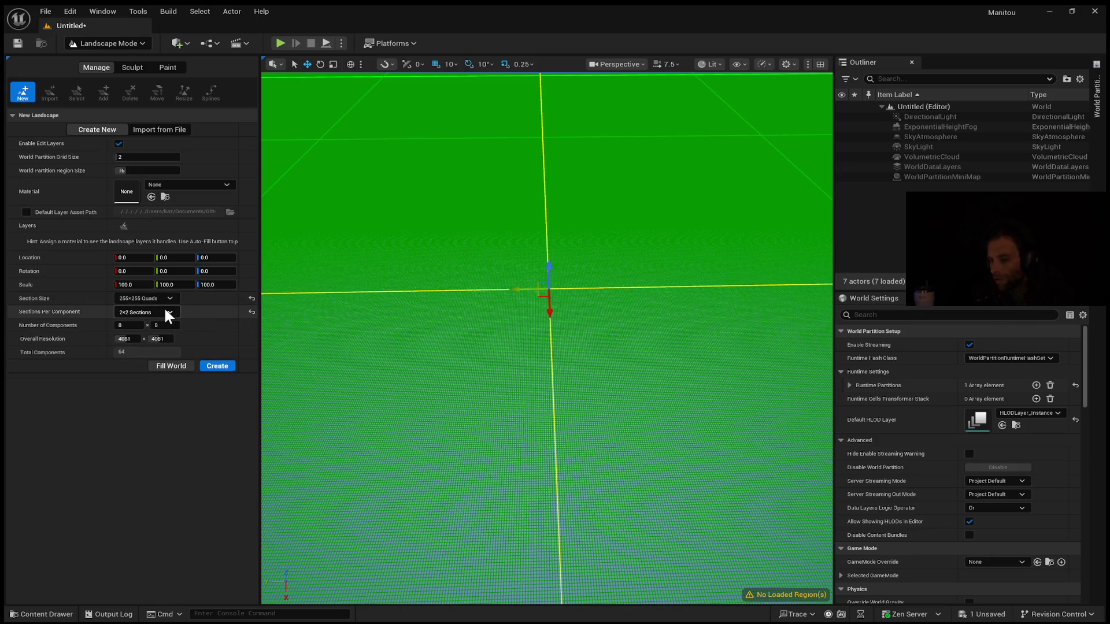
left_click(128, 325)
type("26")
key("Return")
key("BackSpace")
type("56")
key("Return")
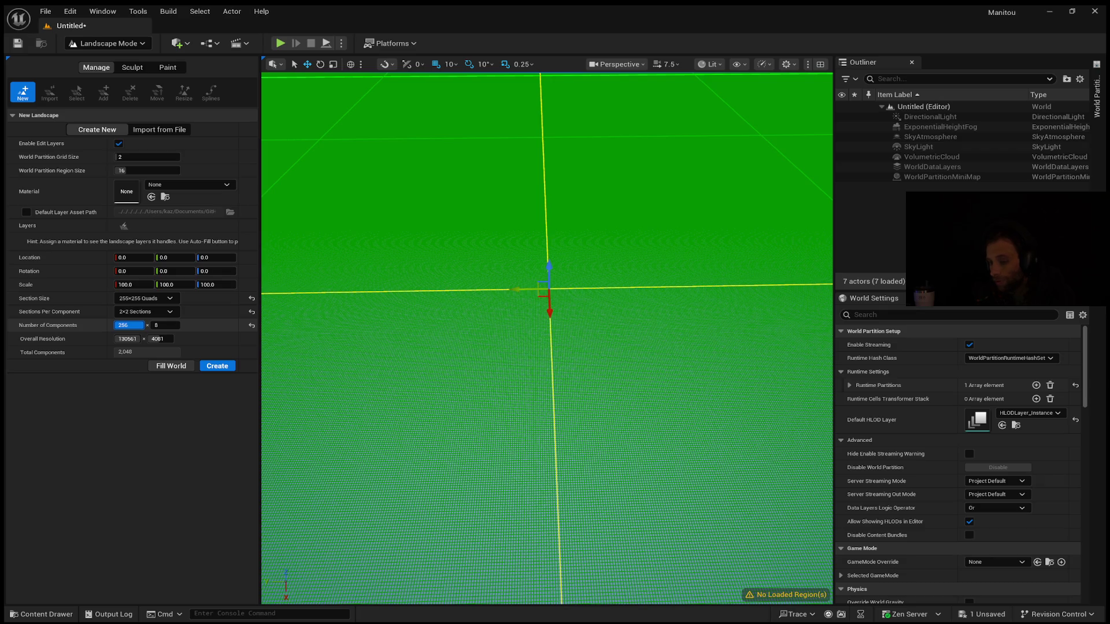
key("Tab")
type("256")
key("Return")
- Try an 8161 X resolution and alternative component counts for the landscape
left_click(127, 338)
type("8161")
key("Return")
left_click_drag(127, 339, 127, 340)
left_click(127, 325)
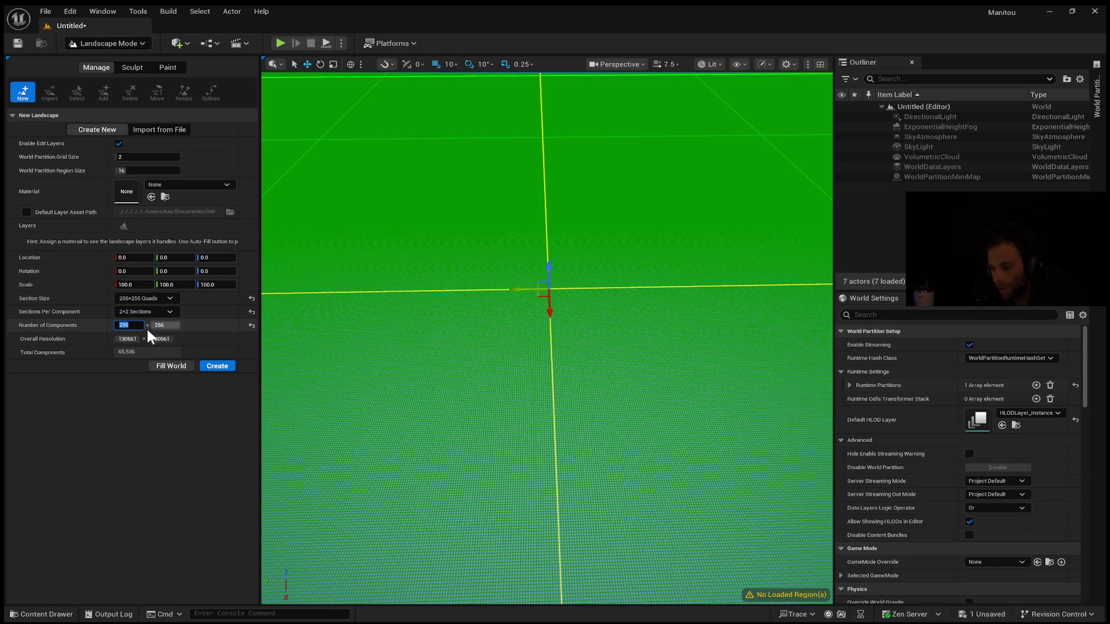
type("256")
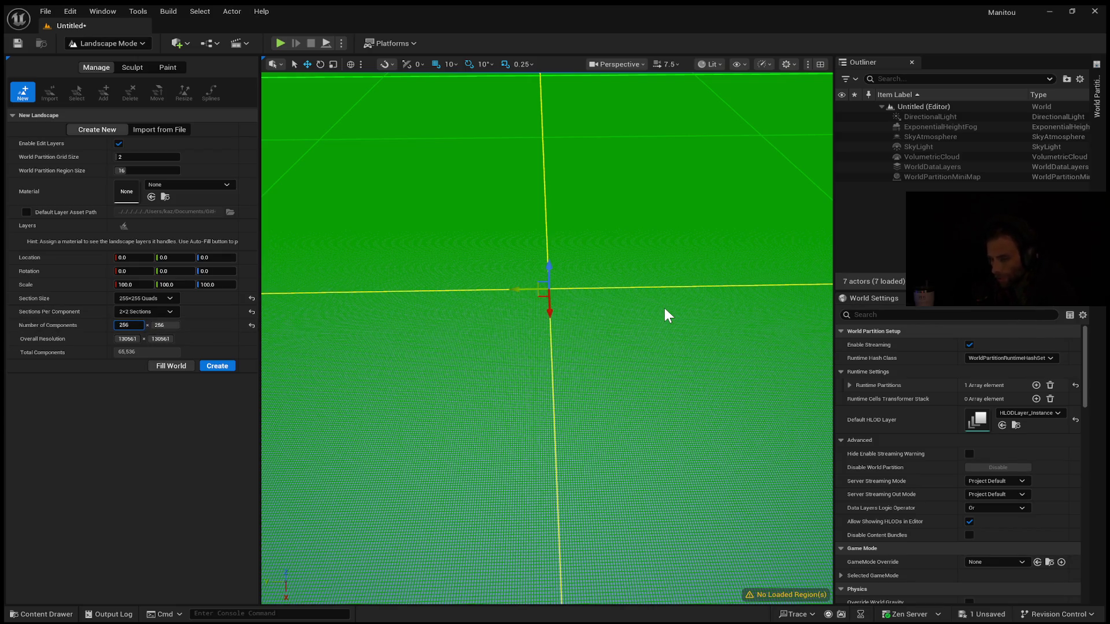
key("BackSpace")
key("BackSpace")
key("BackSpace")
type("28")
key("BackSpace")
key("BackSpace")
key("BackSpace")
key("Tab")
key("Tab")
type("8161")
key("Tab")
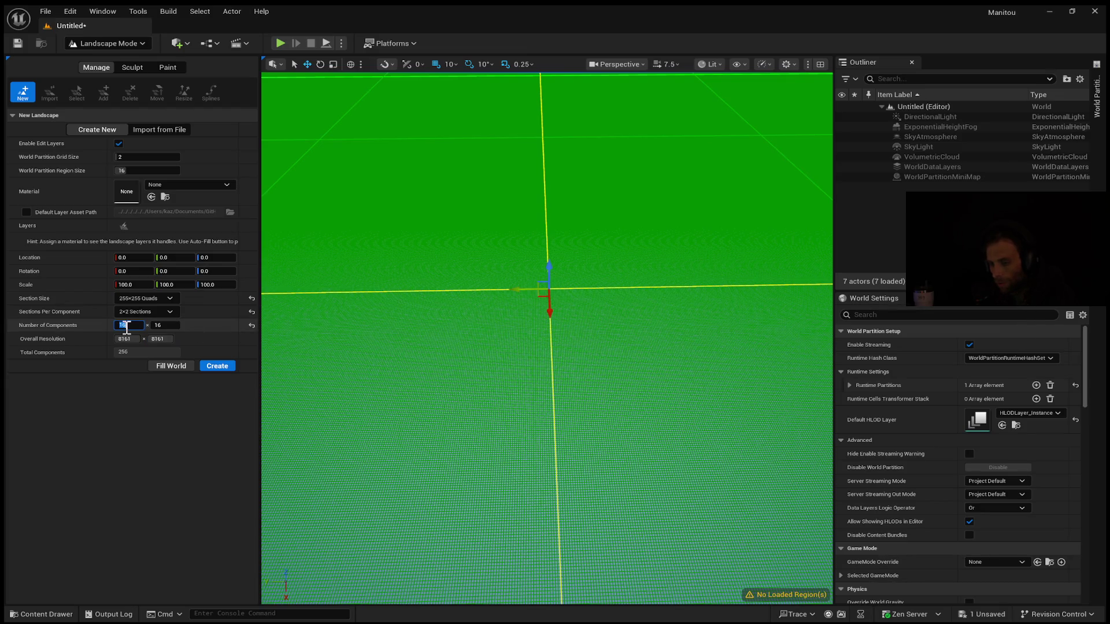
- Raise the first component count from 16 toward 128
left_click(125, 325)
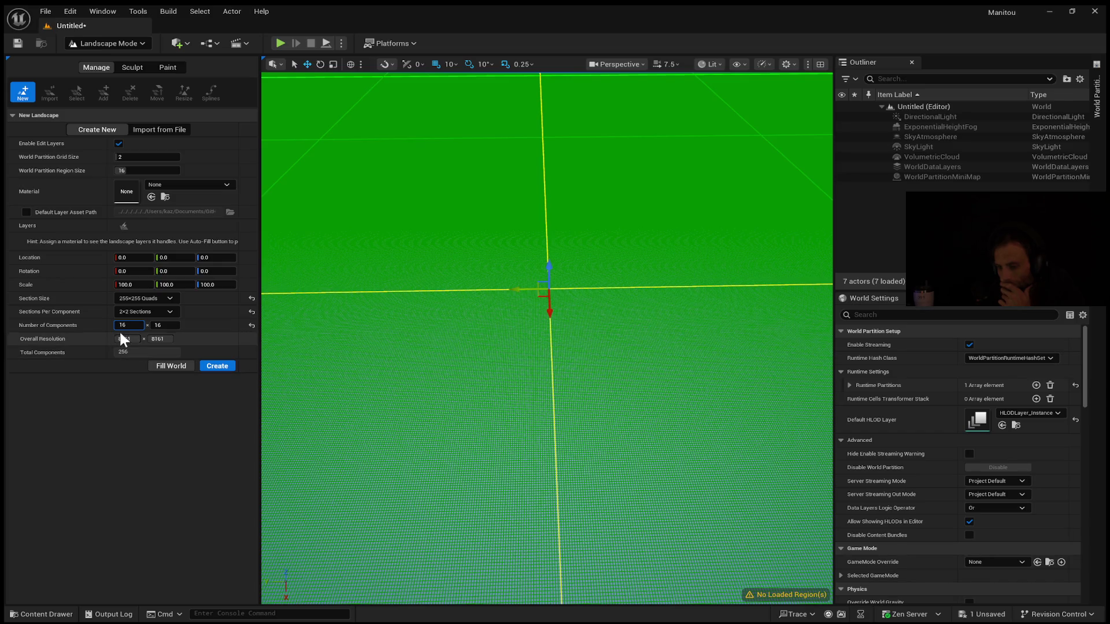
mouse_move(123, 327)
left_mouse_down()
mouse_move(254, 327)
mouse_move(191, 328)
left_mouse_up()
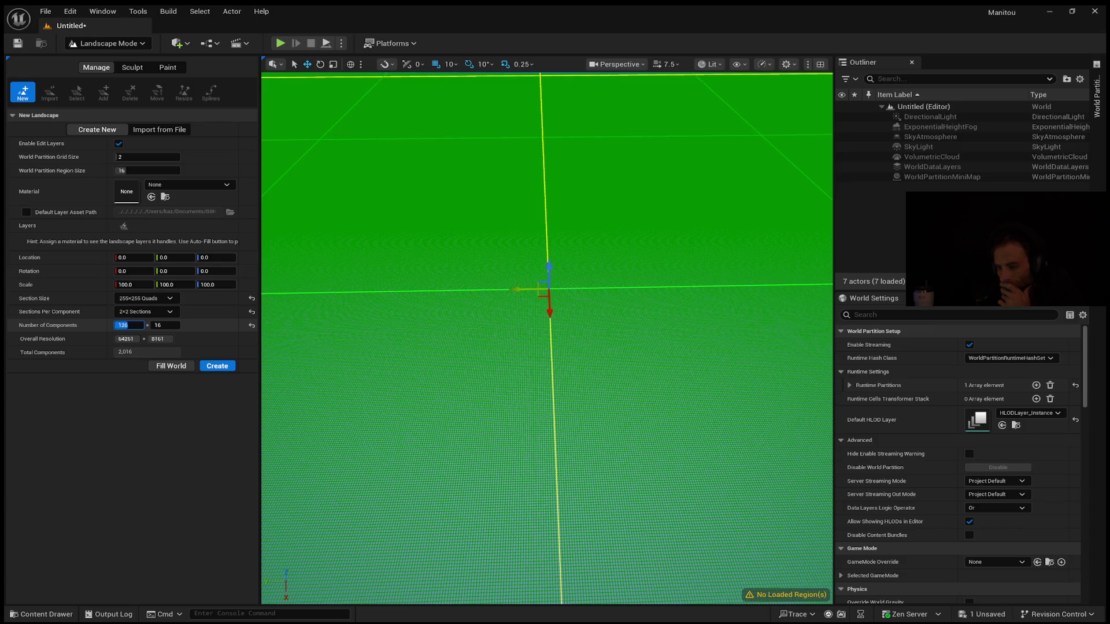
left_click_drag(135, 325, 140, 324)
type("1")
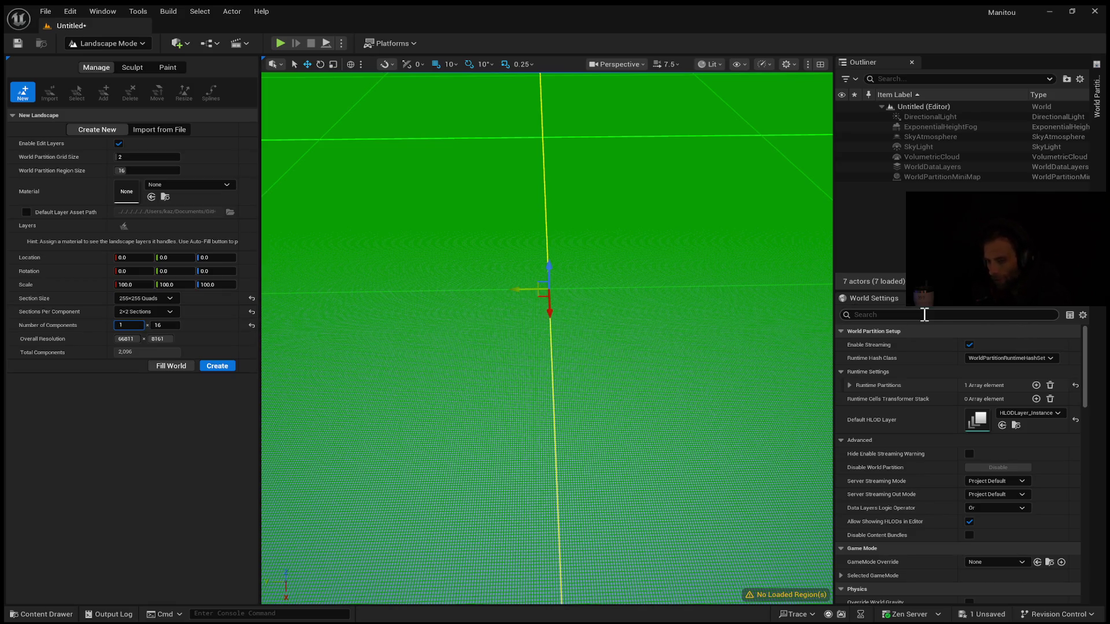
type("38")
key("Tab")
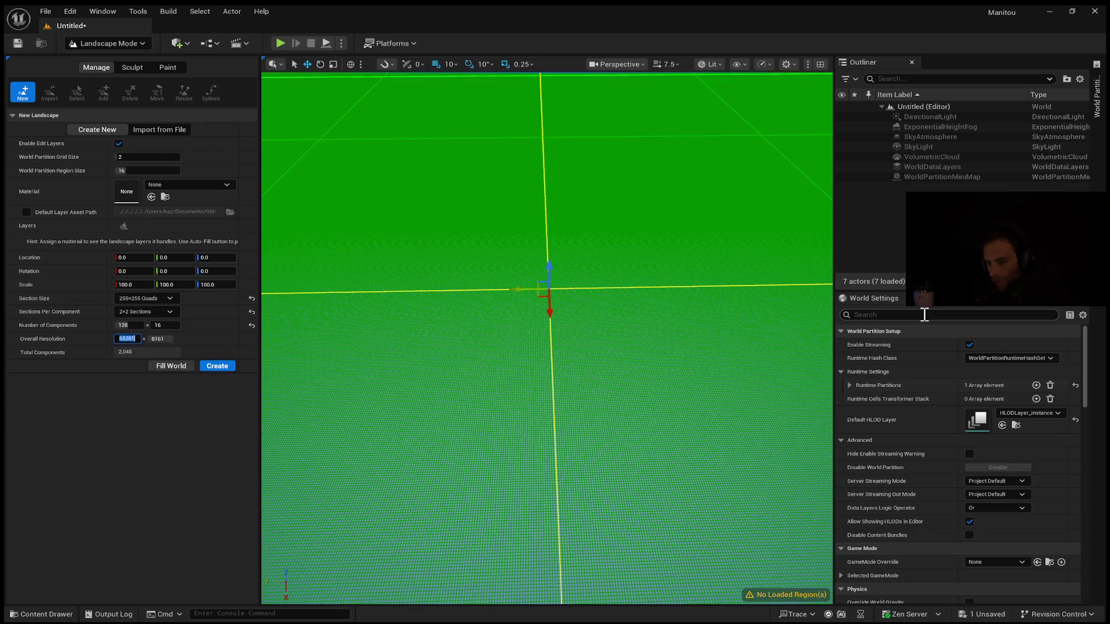
- Enter 128 for both component counts, giving 65281 × 65281 resolution
left_click(128, 325)
type("16")
left_click(163, 325)
type("129")
key("BackSpace")
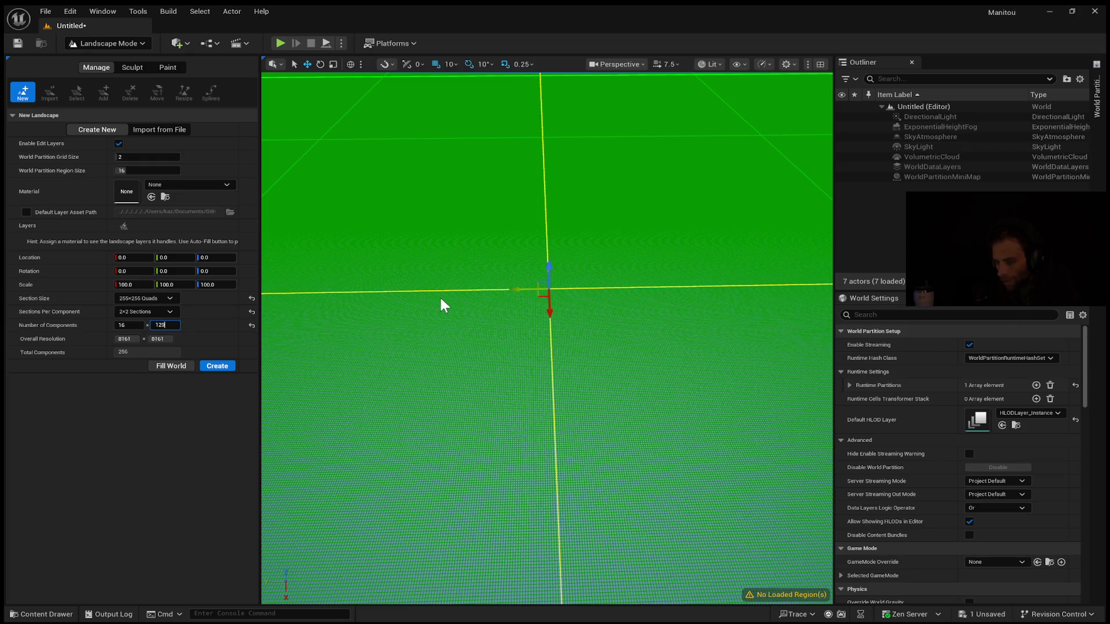
type("8")
key("Return")
left_click(124, 325)
left_click_drag(126, 325, 100, 326)
type("1")
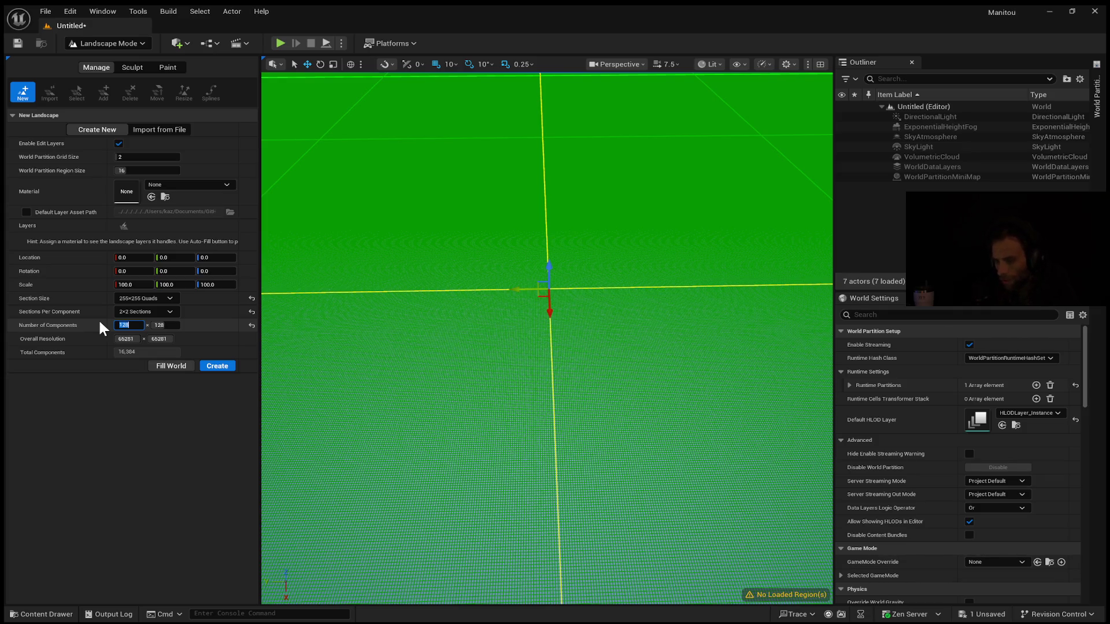
key("Return")
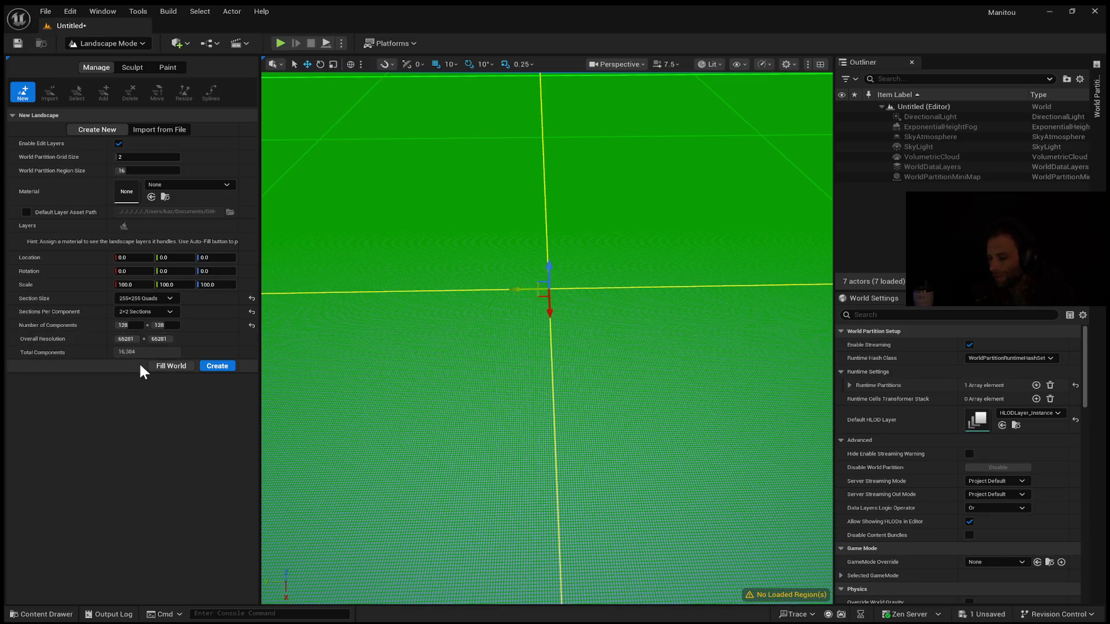
- Raise the first component count, set the second to 148 and width to 8161
left_click(132, 327)
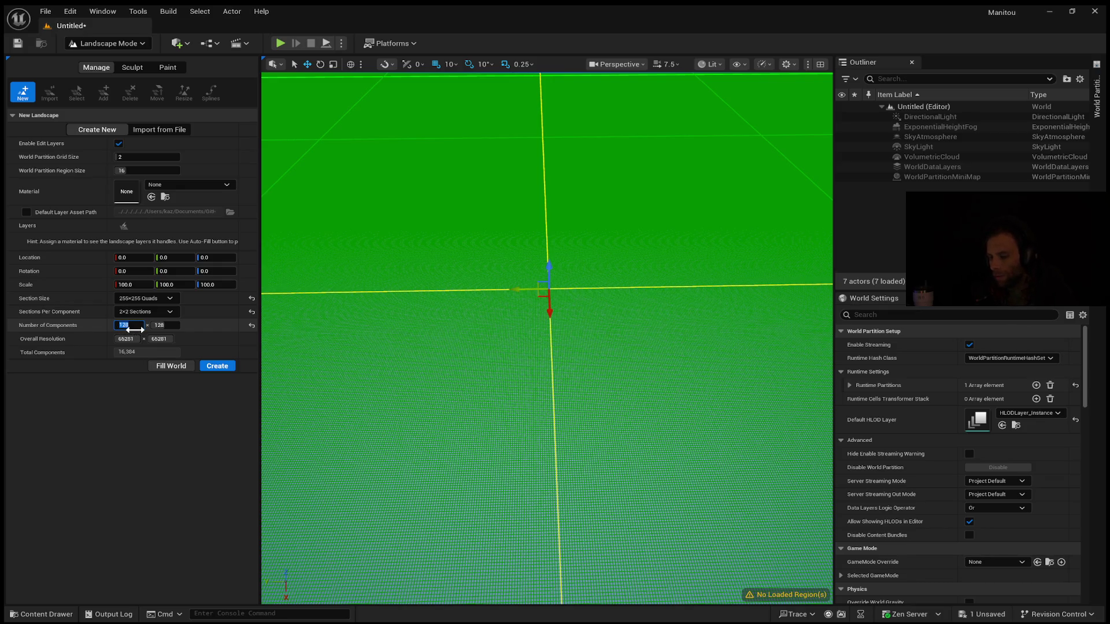
mouse_move(135, 329)
left_mouse_down()
mouse_move(158, 329)
mouse_move(147, 329)
left_mouse_up()
left_click(168, 325)
type("148")
key("Tab")
type("8161")
key("Return")
- Enter 148 for the first component count, then drag the width back to 8161
left_click(165, 325)
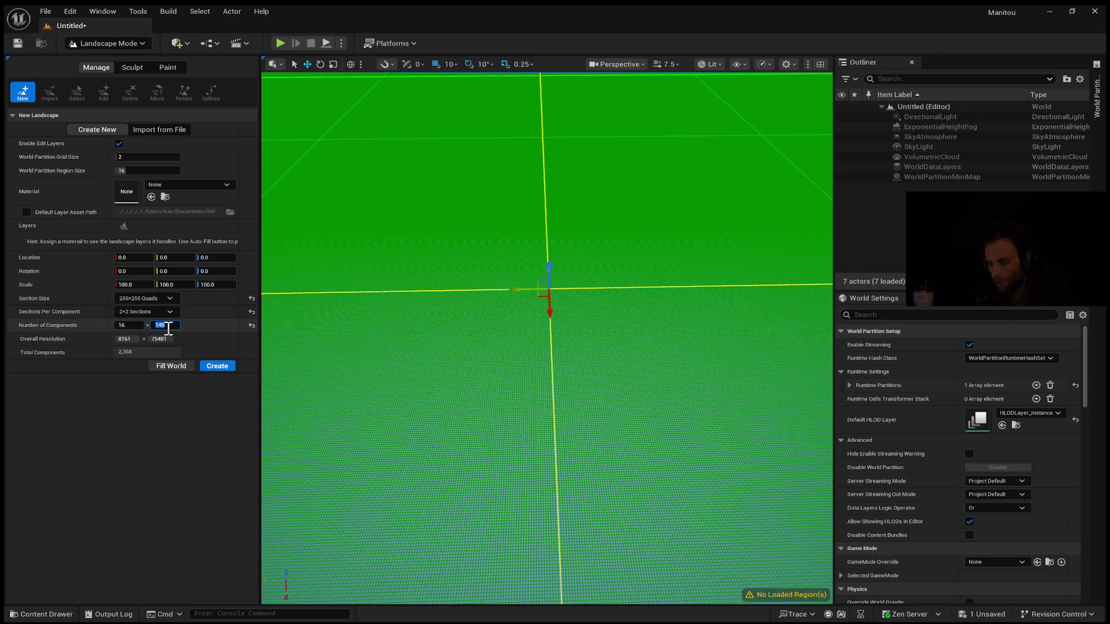
left_click(126, 325)
type("148")
key("Return")
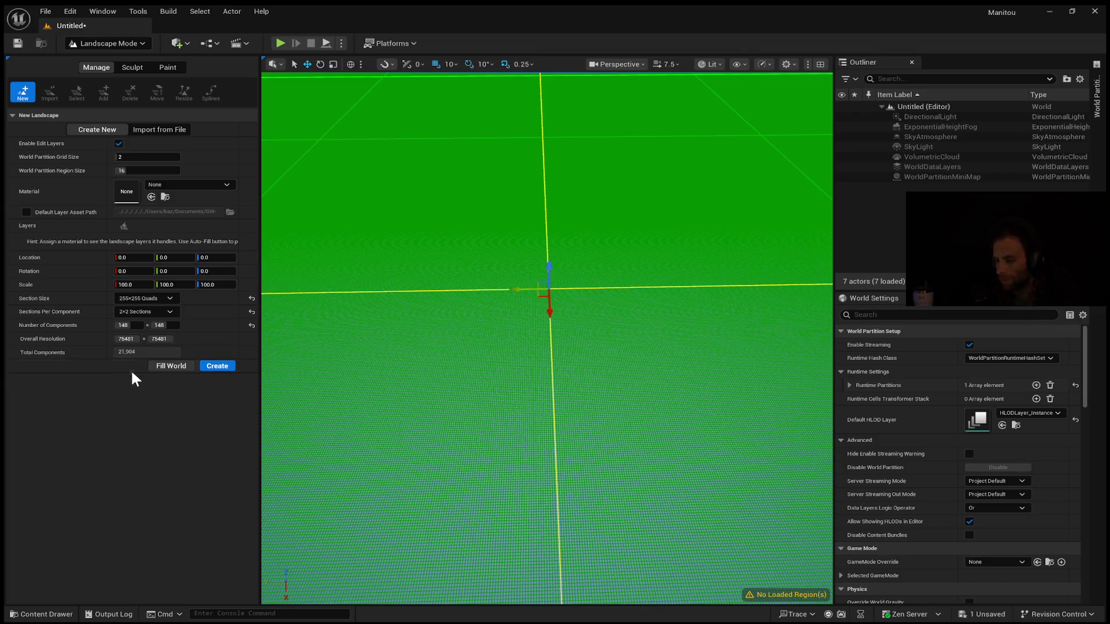
left_click_drag(134, 341, 105, 342)
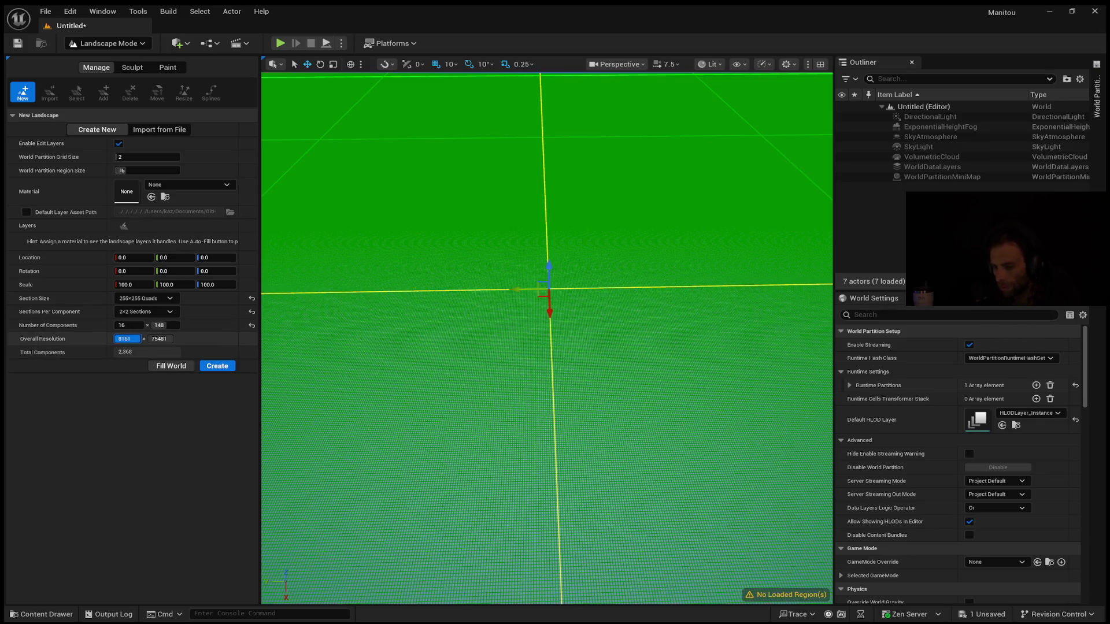
- Try 160, 155 and 158 as the first component count
left_click(128, 325)
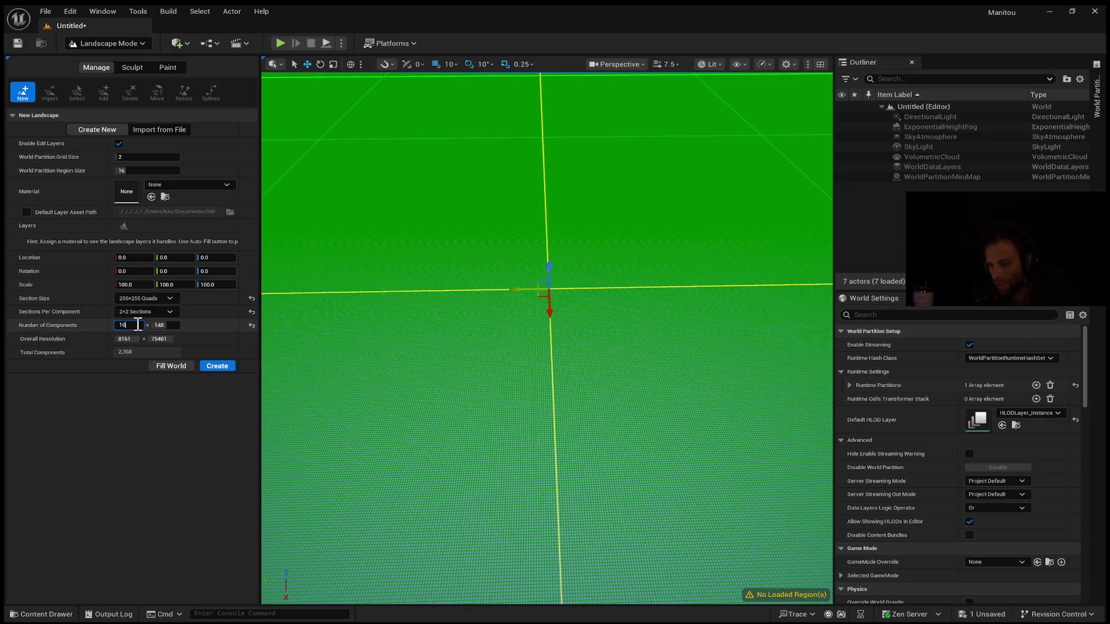
type("160")
key("Tab")
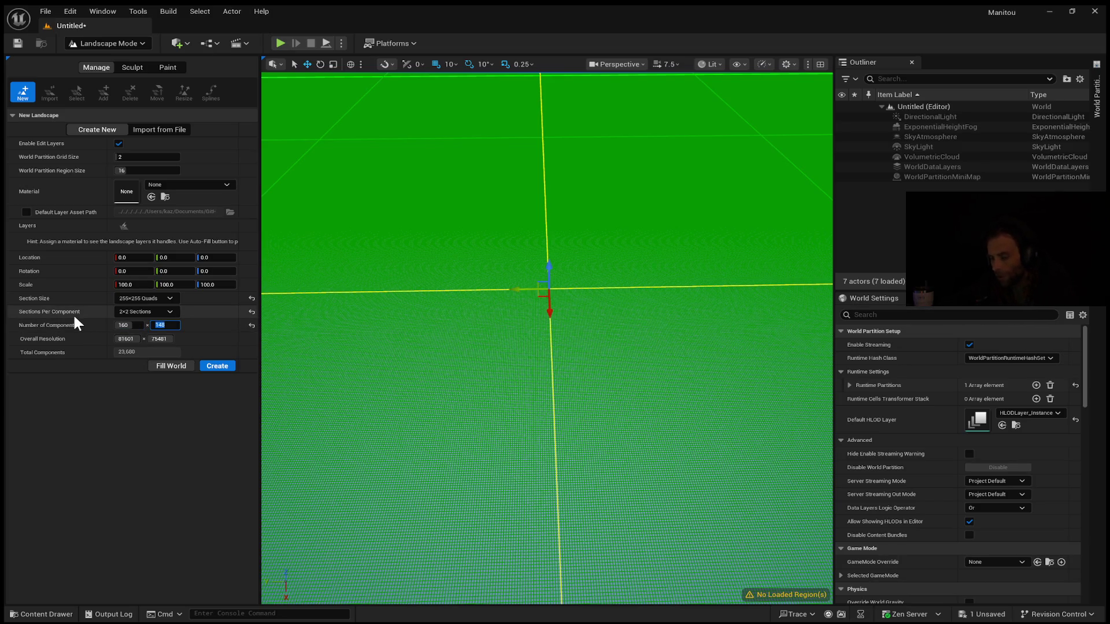
left_click(128, 325)
type("155")
key("Tab")
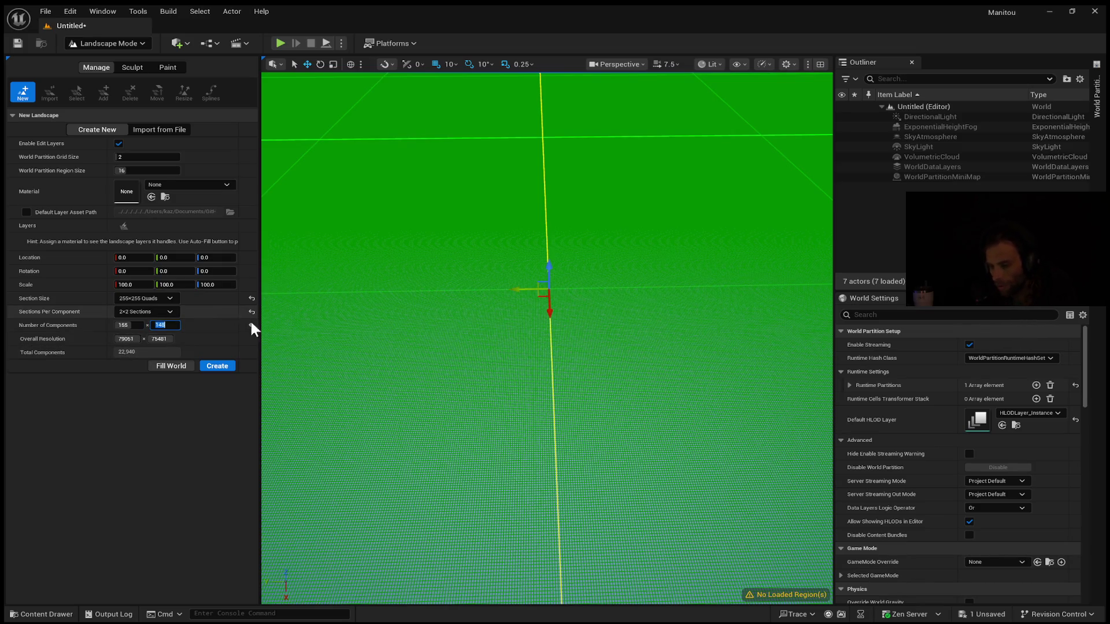
left_click(135, 324)
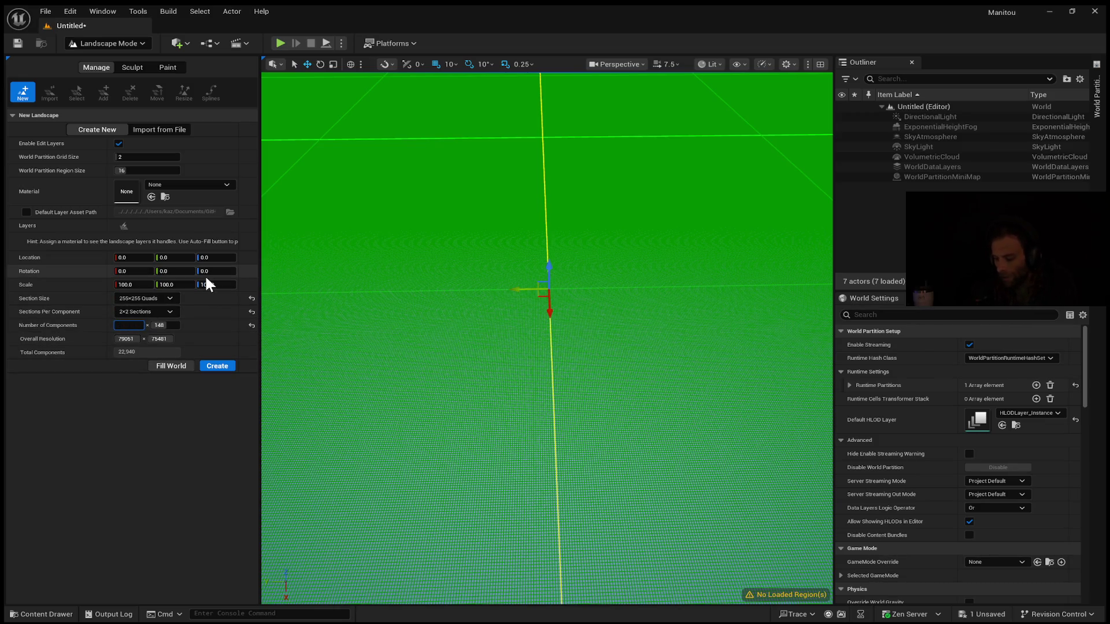
type("08")
key("Tab")
- Settle on 156 first-axis components (79561 × 75481) and widen the settings panel
left_click(131, 326)
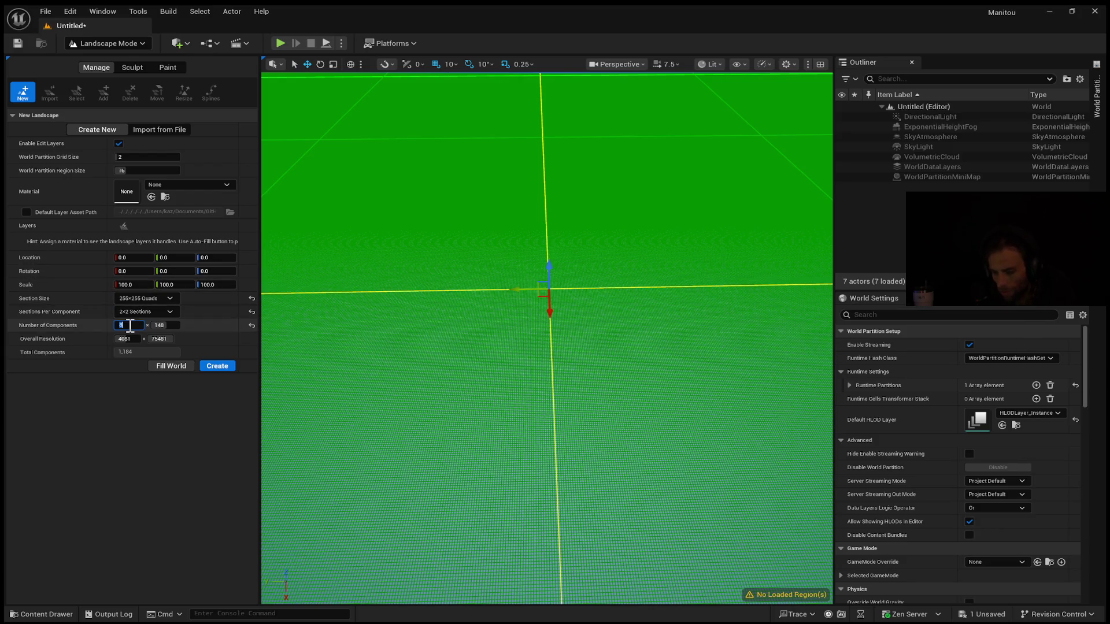
type("15")
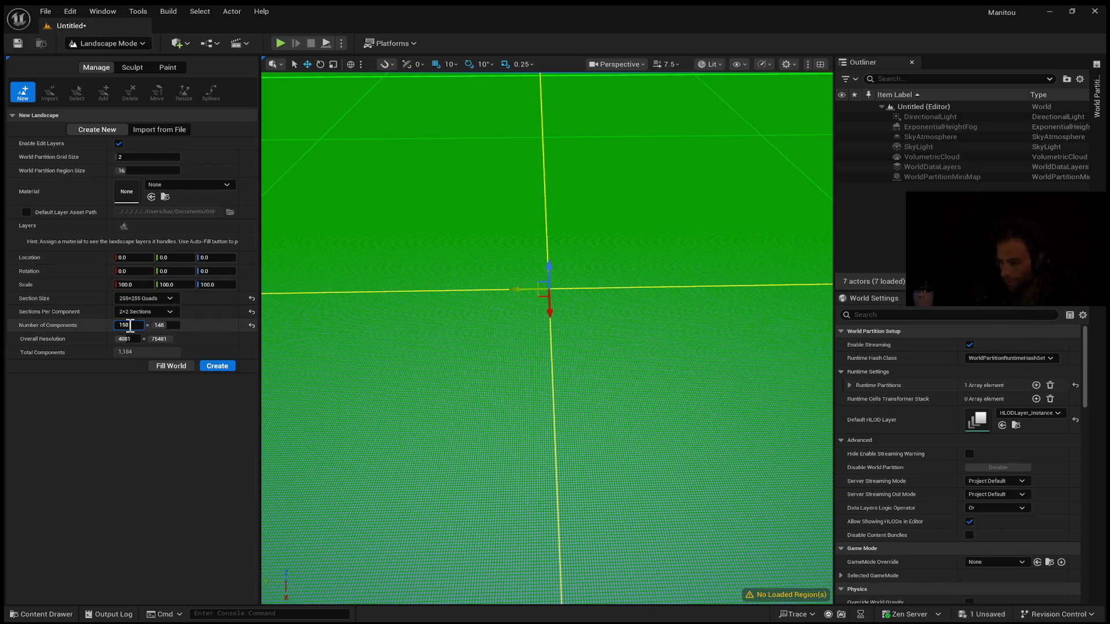
key("Tab")
left_click(139, 324)
key("Return")
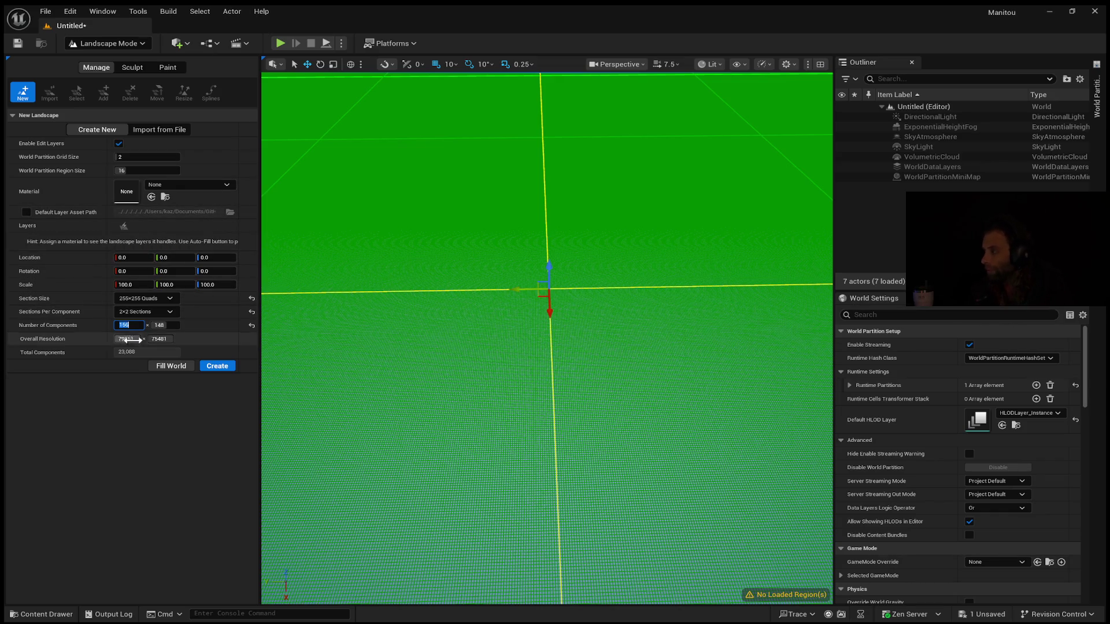
left_click(260, 332)
left_click_drag(260, 332, 382, 327)
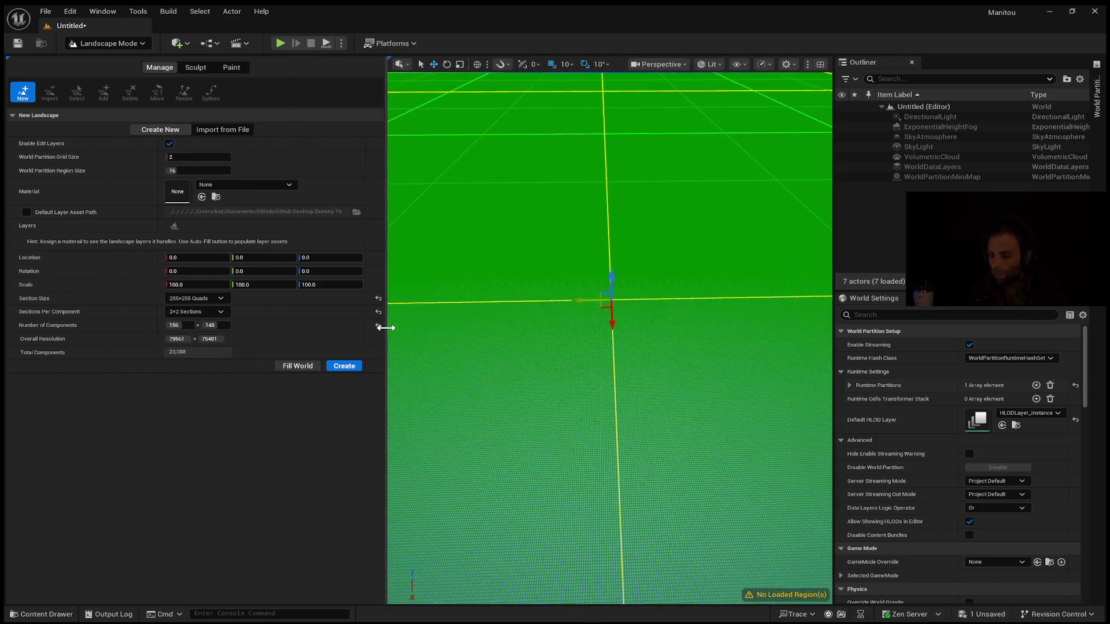
- Set the second component count to 156 (79561 × 79561) and create the landscape
left_click(223, 325)
type("156")
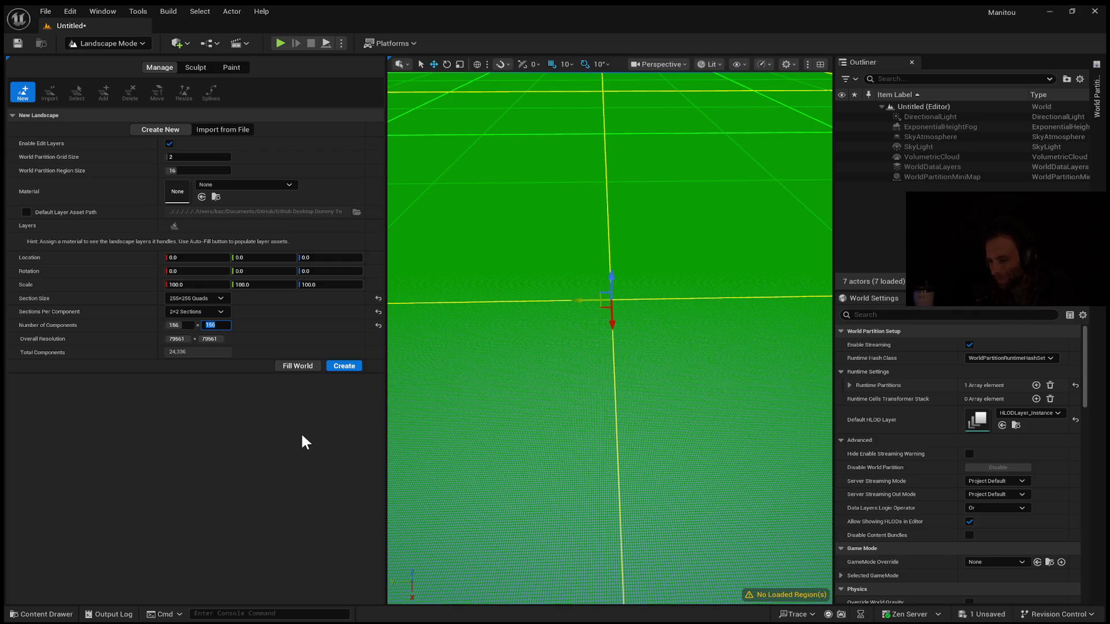
mouse_move(484, 439)
left_mouse_down()
mouse_move(485, 390)
mouse_move(492, 419)
mouse_move(497, 378)
mouse_move(518, 399)
left_mouse_up()
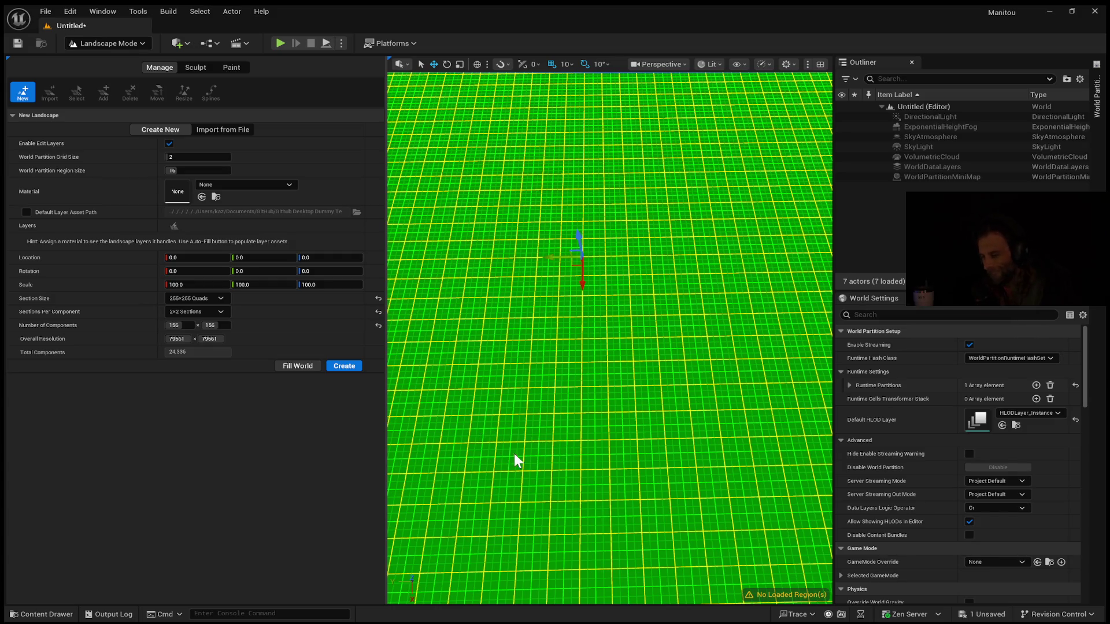
left_click(356, 370)
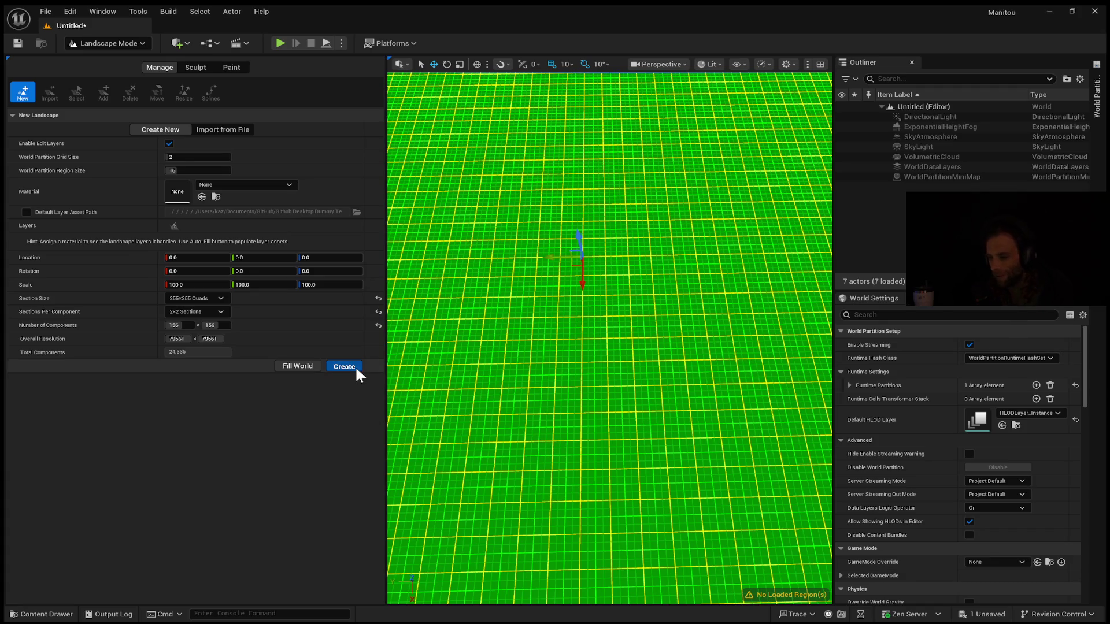
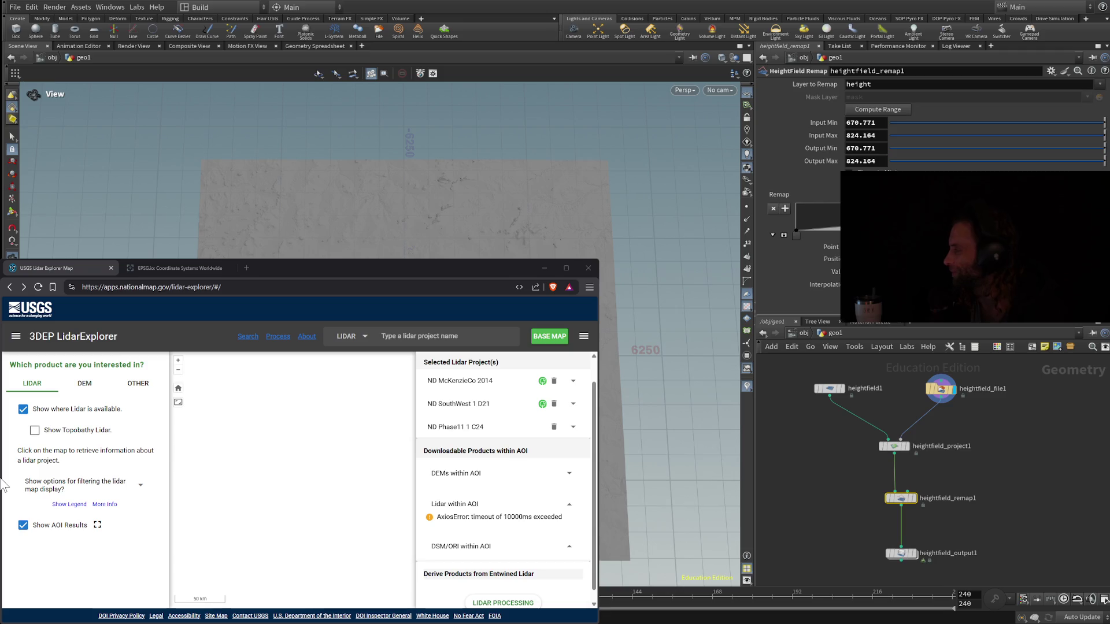
- Bring up the new empty Untitled level in Unreal Engine 5 and its Window menu
mouse_move(830, 389)
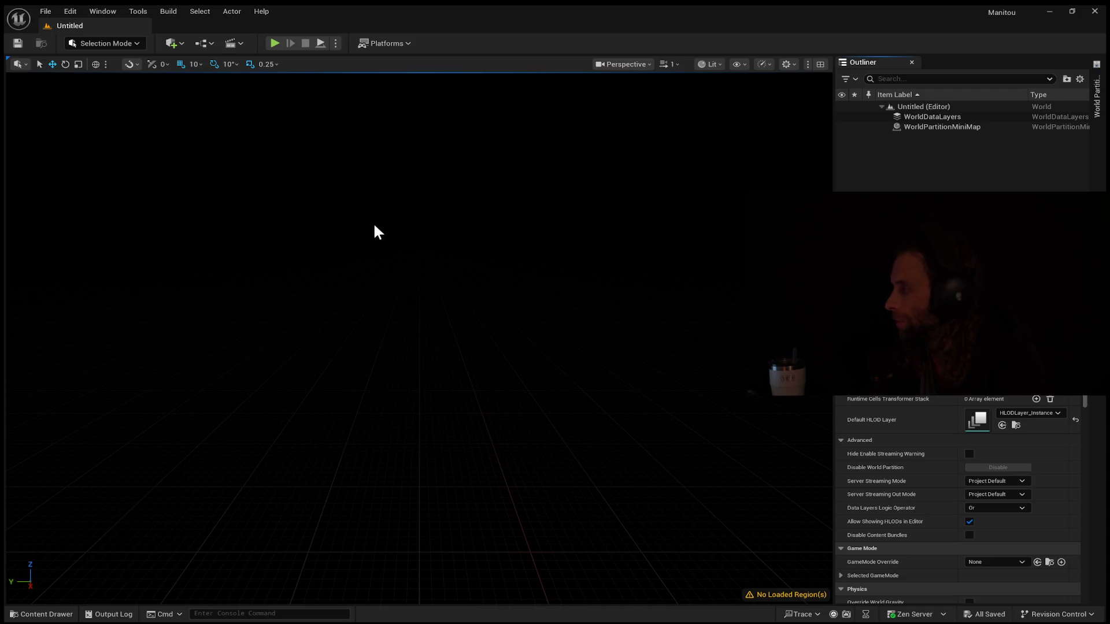
left_click(101, 11)
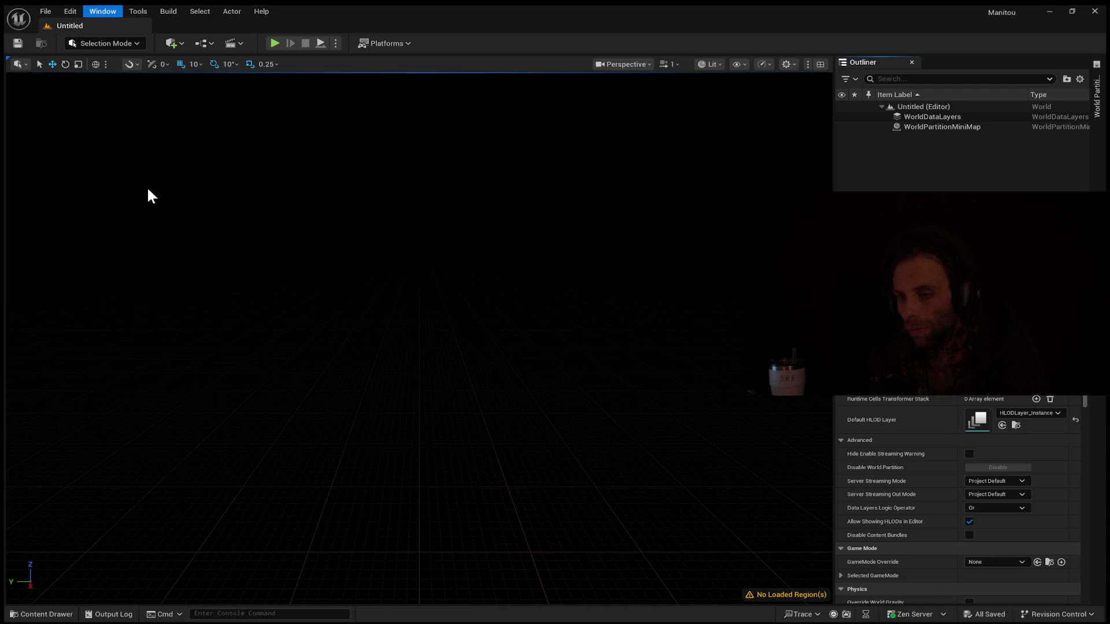
- Add sun, sky, clouds and fog to the level, then switch to Landscape Mode
left_click(152, 153)
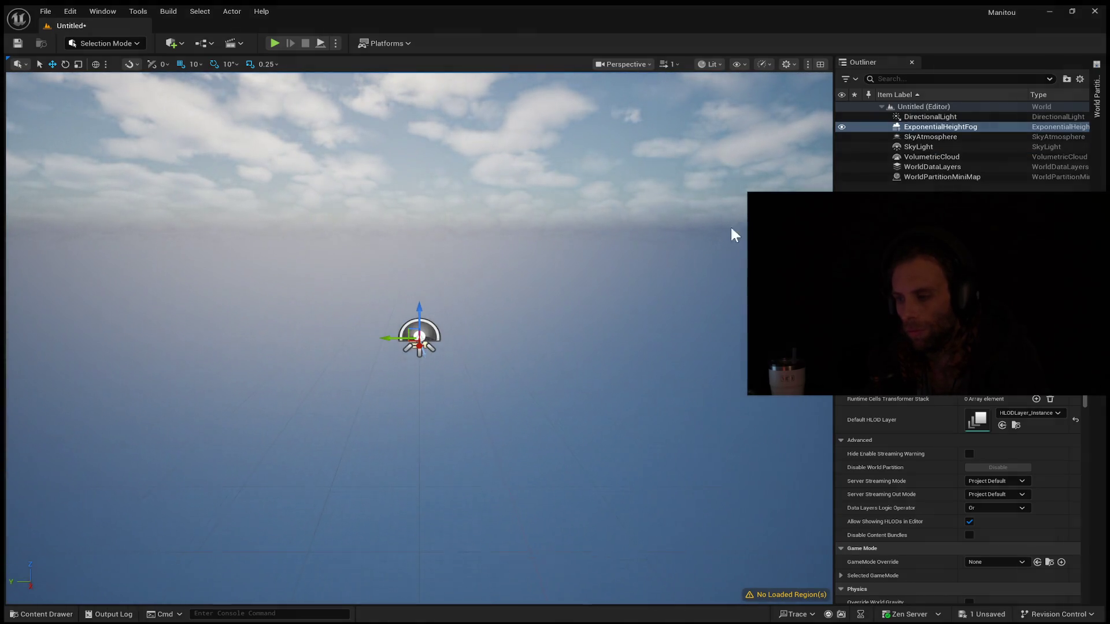
mouse_move(732, 228)
left_mouse_down()
mouse_move(732, 324)
mouse_move(706, 278)
left_mouse_up()
left_click_drag(324, 413, 362, 407)
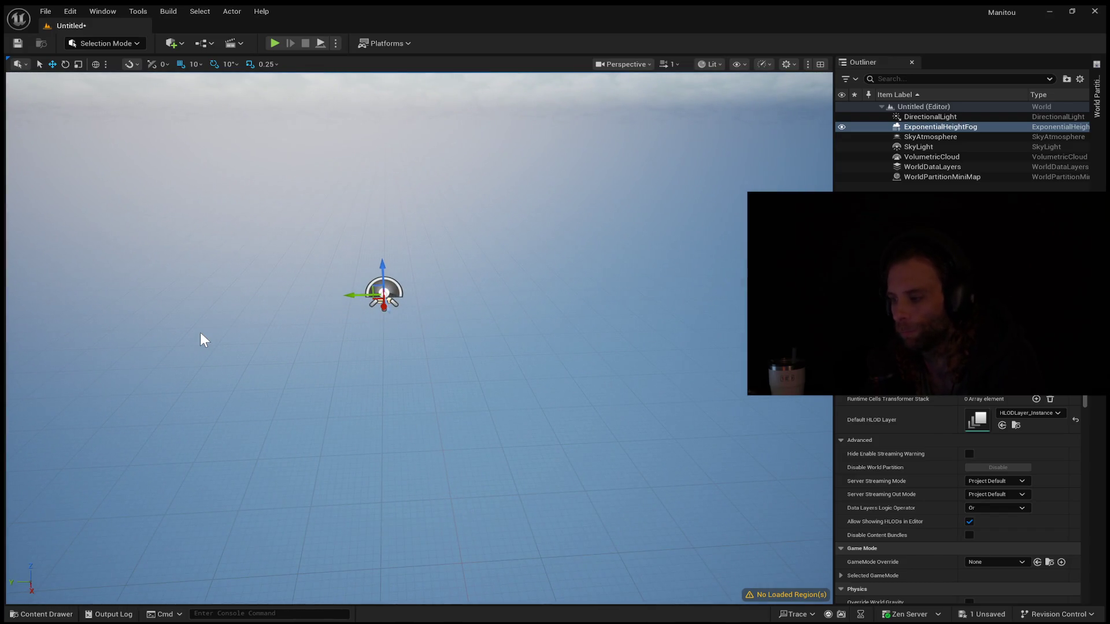
left_click(87, 41)
left_click(113, 68)
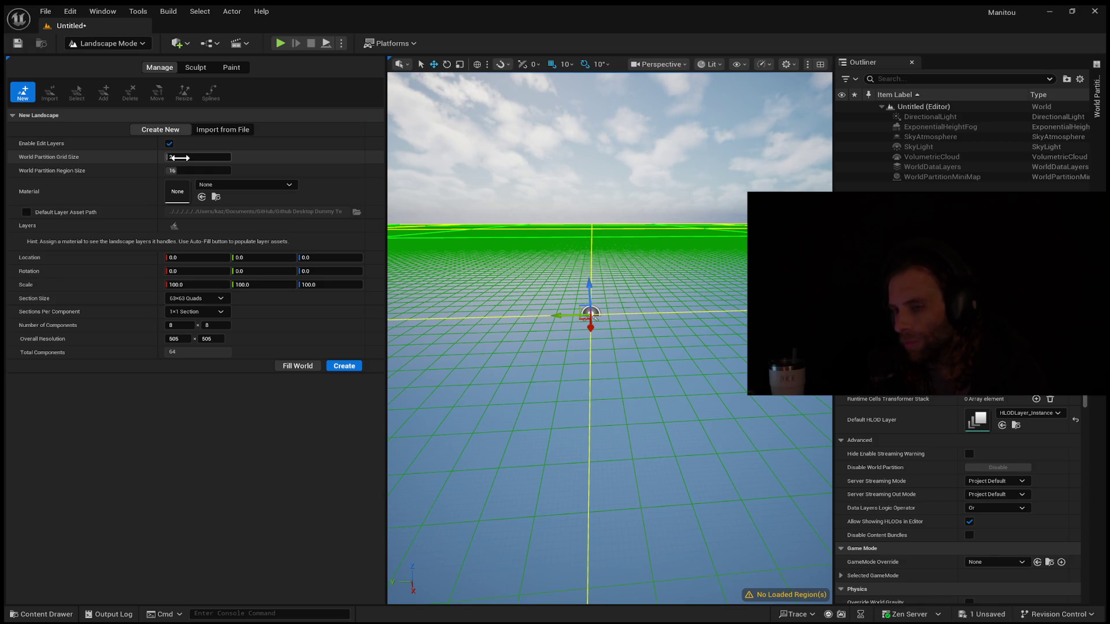
- Set world partition grid size 2, region size 32, and 256 components along X
left_click_drag(179, 157, 185, 158)
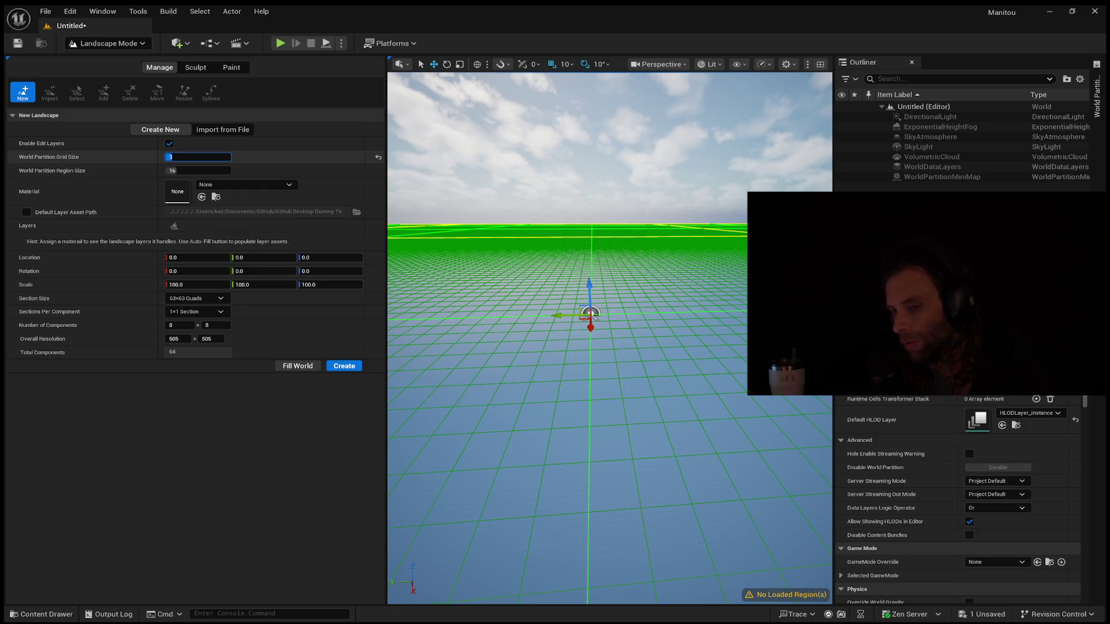
type("2")
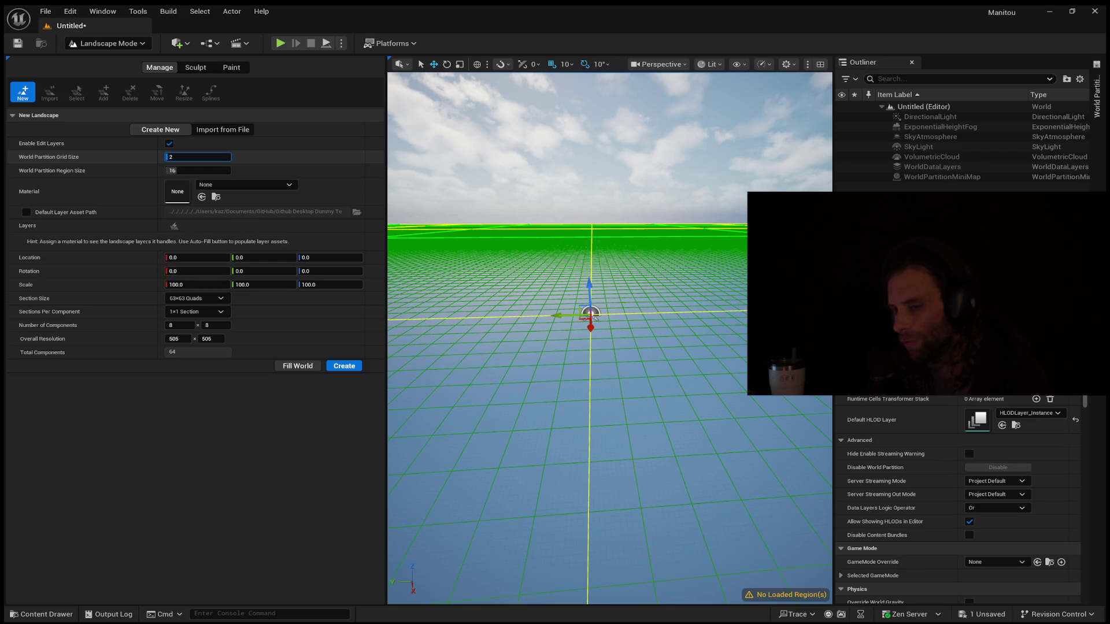
key("Return")
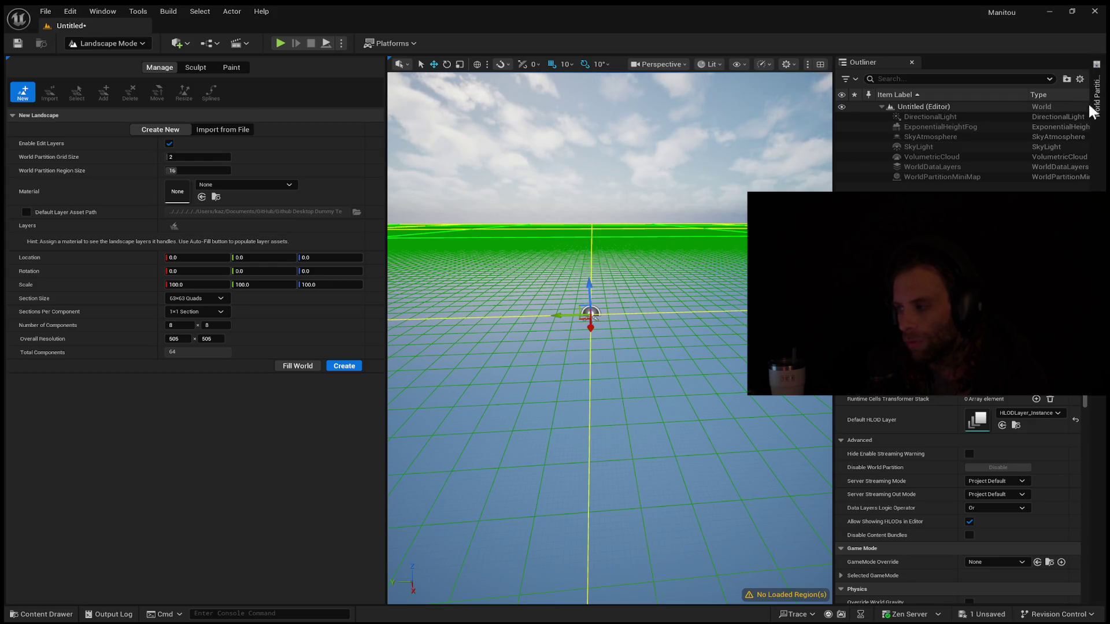
left_click_drag(186, 172, 188, 171)
left_click(190, 171)
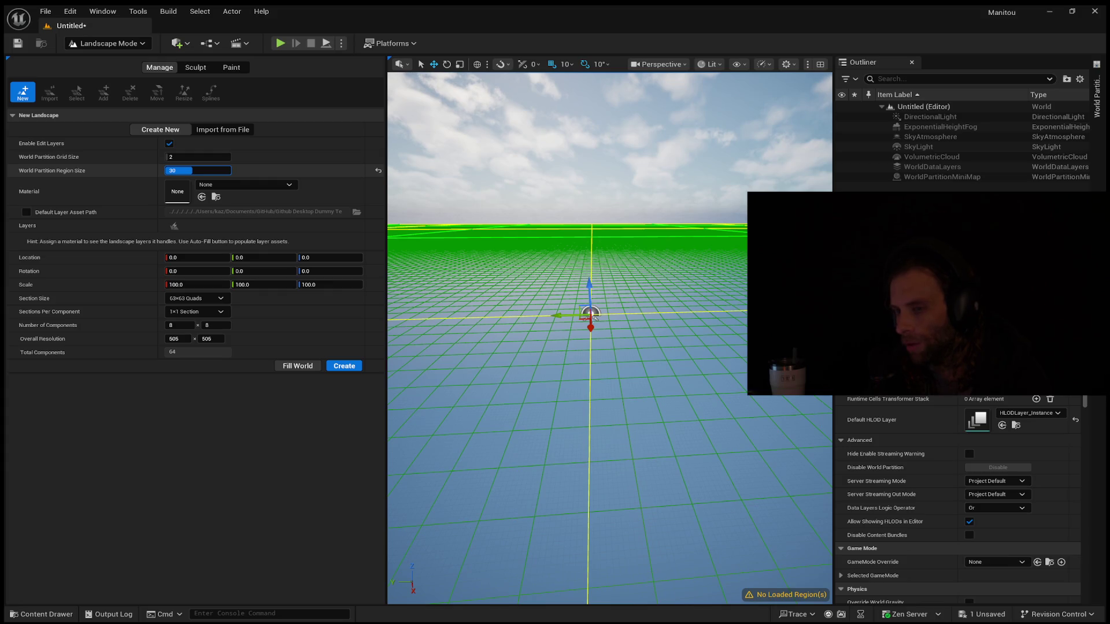
left_click_drag(188, 170, 188, 171)
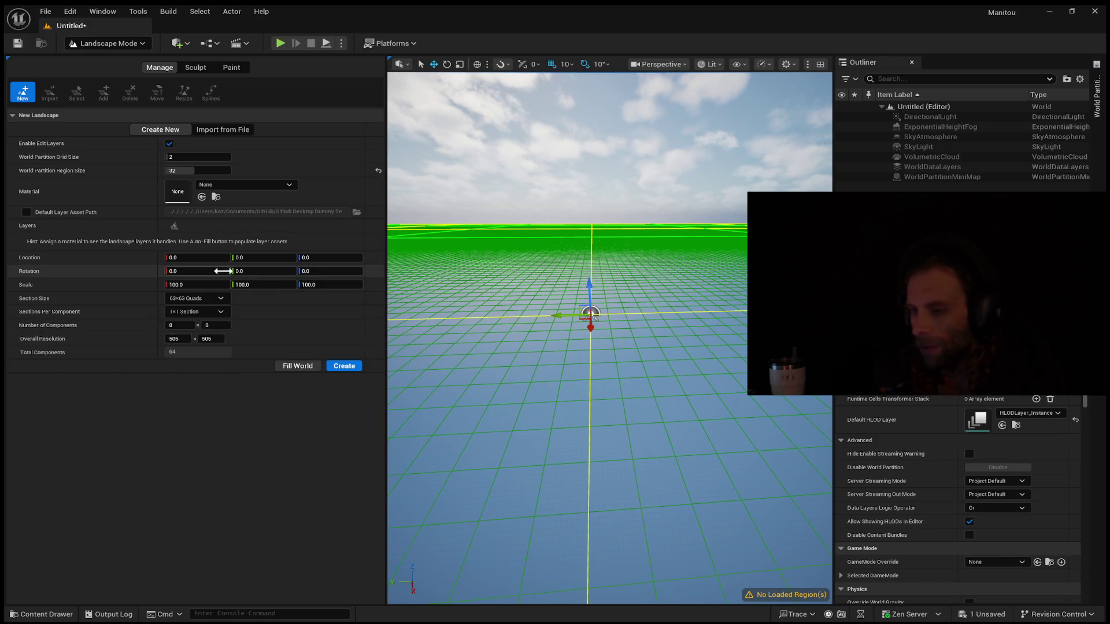
mouse_move(191, 339)
left_mouse_down()
mouse_move(220, 340)
mouse_move(181, 340)
mouse_move(185, 325)
mouse_move(247, 325)
left_mouse_up()
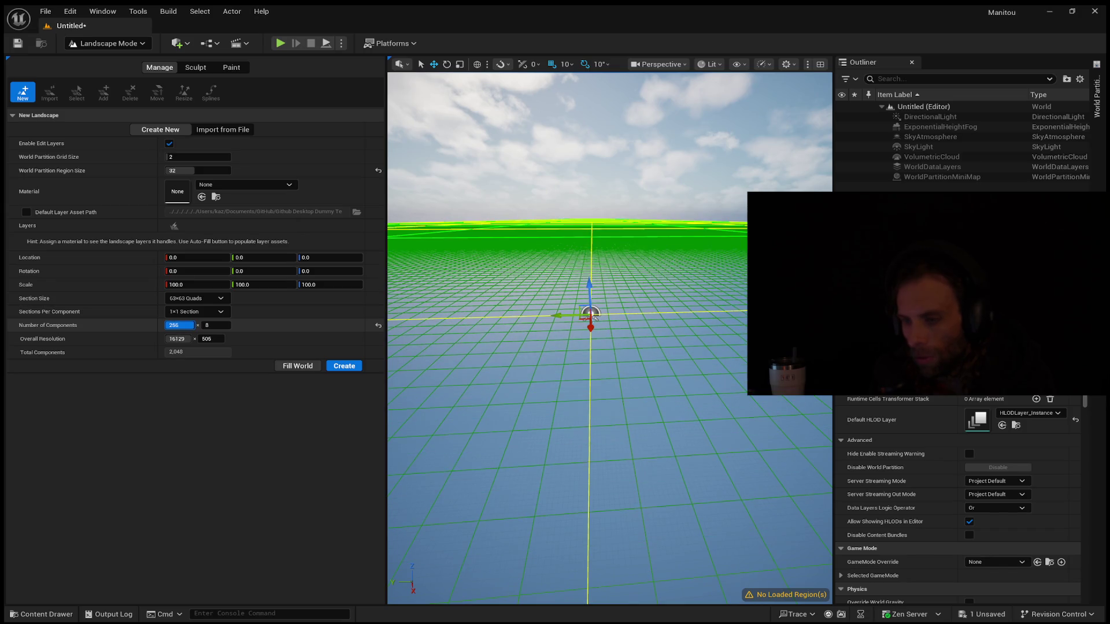
- Set 256 components along X and Y with a Y overall resolution of 8191
left_click_drag(246, 325, 189, 311)
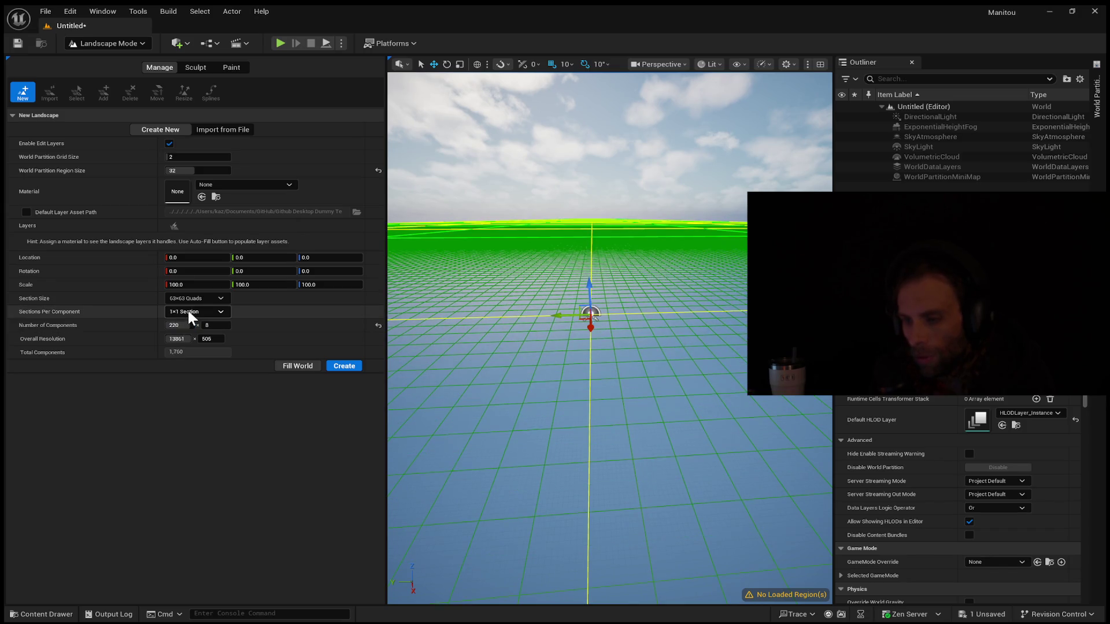
left_click(180, 325)
type("256")
key("Return")
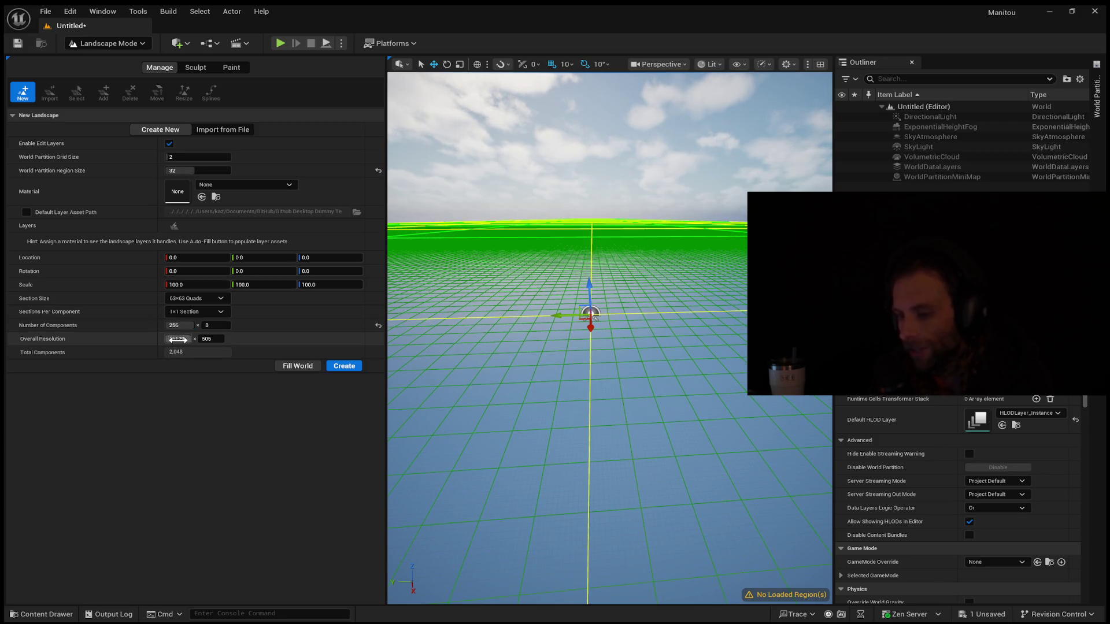
left_click(207, 339)
type("8191")
key("Return")
left_click(213, 325)
type("256")
key("Return")
- Choose 2x2 sections per component, X resolution 8191, and 256 components along X
left_click(206, 313)
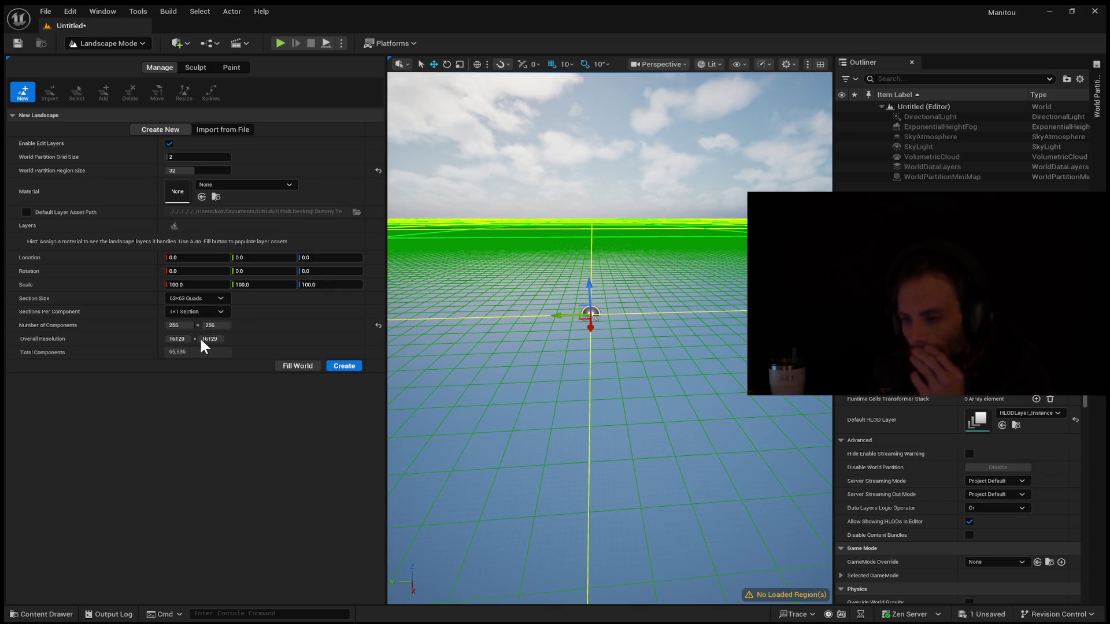
left_click(200, 336)
left_click(176, 339)
type("8191")
key("Return")
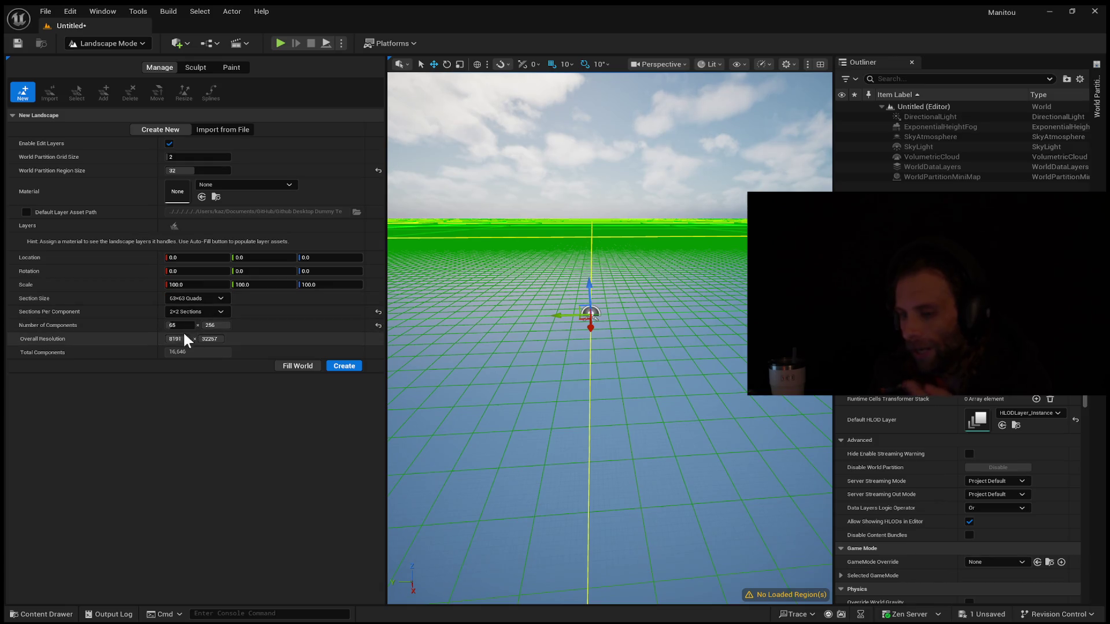
left_click_drag(220, 343, 208, 340)
left_click(196, 326)
type("256")
key("Return")
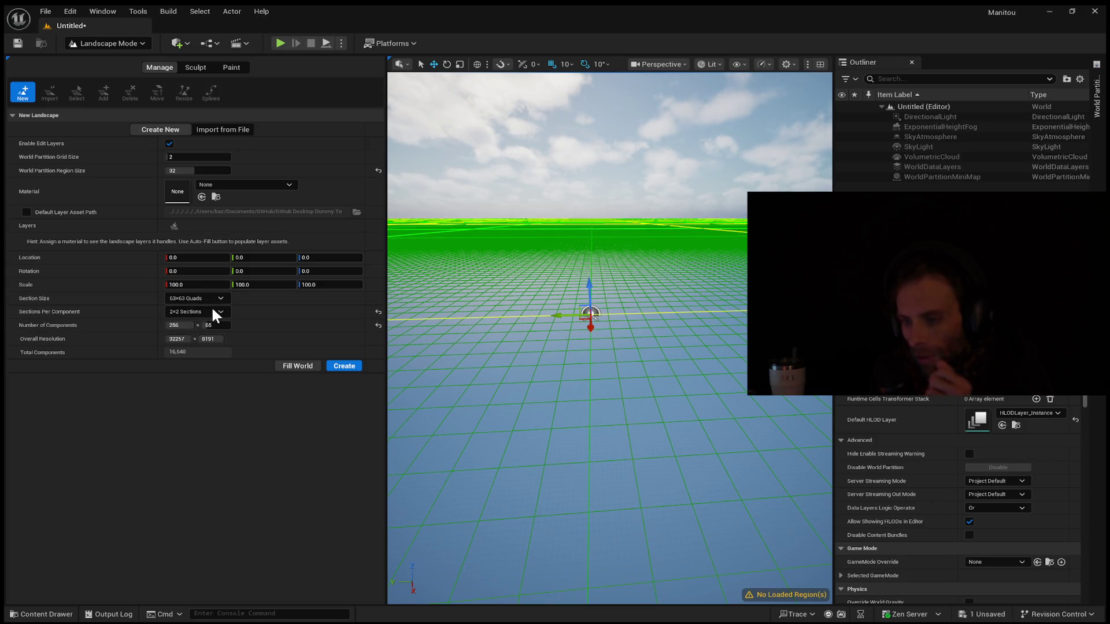
- Try 127x127 then 255x255-quad sections and one section per component, with 256 Y components
left_click(196, 299)
left_click(214, 356)
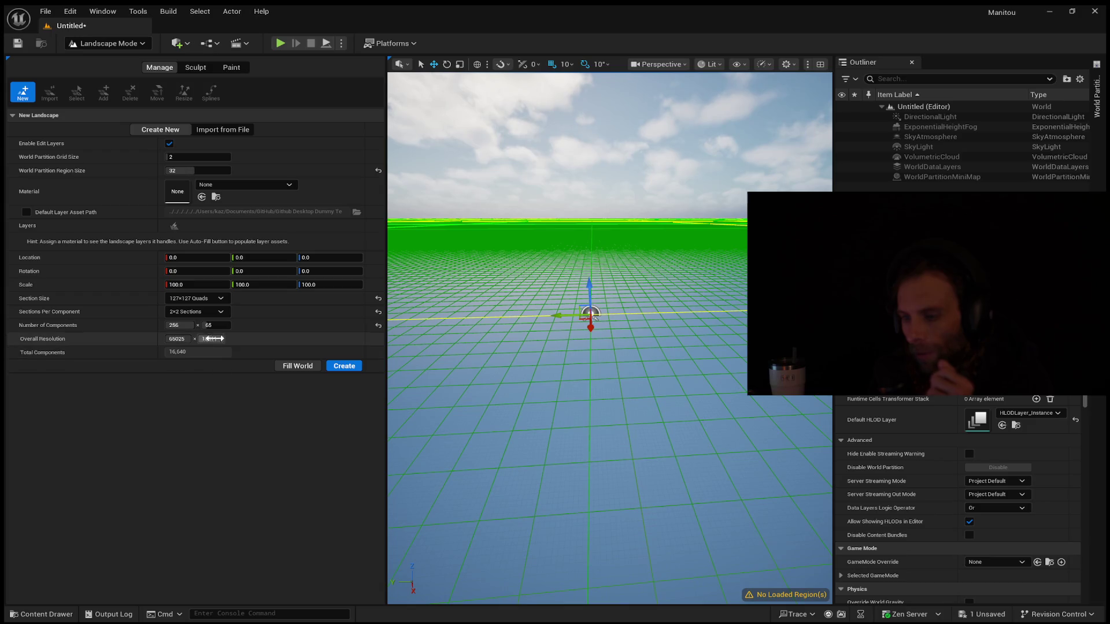
left_click(210, 325)
type("256")
key("Return")
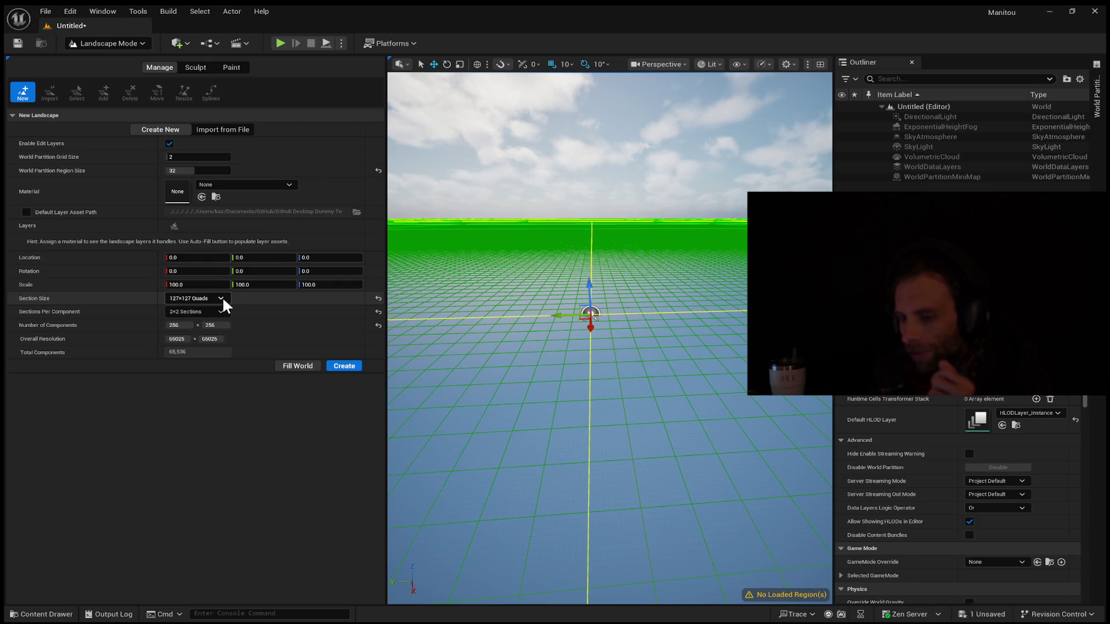
mouse_move(211, 339)
left_mouse_down()
mouse_move(177, 339)
mouse_move(214, 322)
mouse_move(200, 323)
left_mouse_up()
left_click(200, 314)
left_click(203, 325)
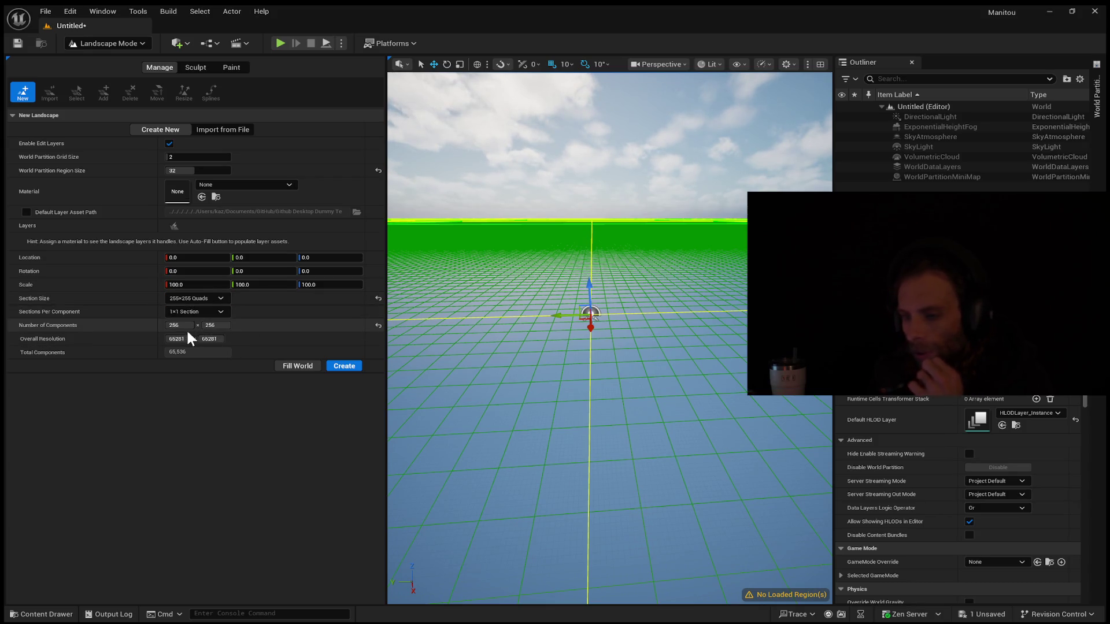
- Return to 2x2 sections per component and settle on 156×156 components
mouse_move(178, 323)
left_mouse_down()
mouse_move(168, 323)
mouse_move(191, 323)
left_mouse_up()
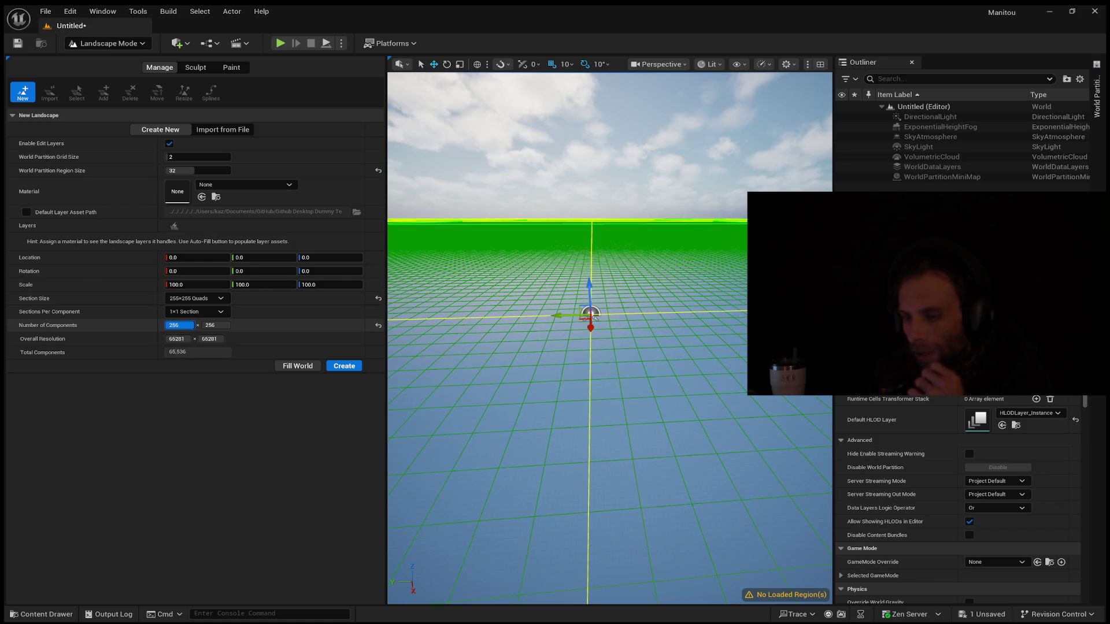
left_click(196, 313)
left_click(196, 332)
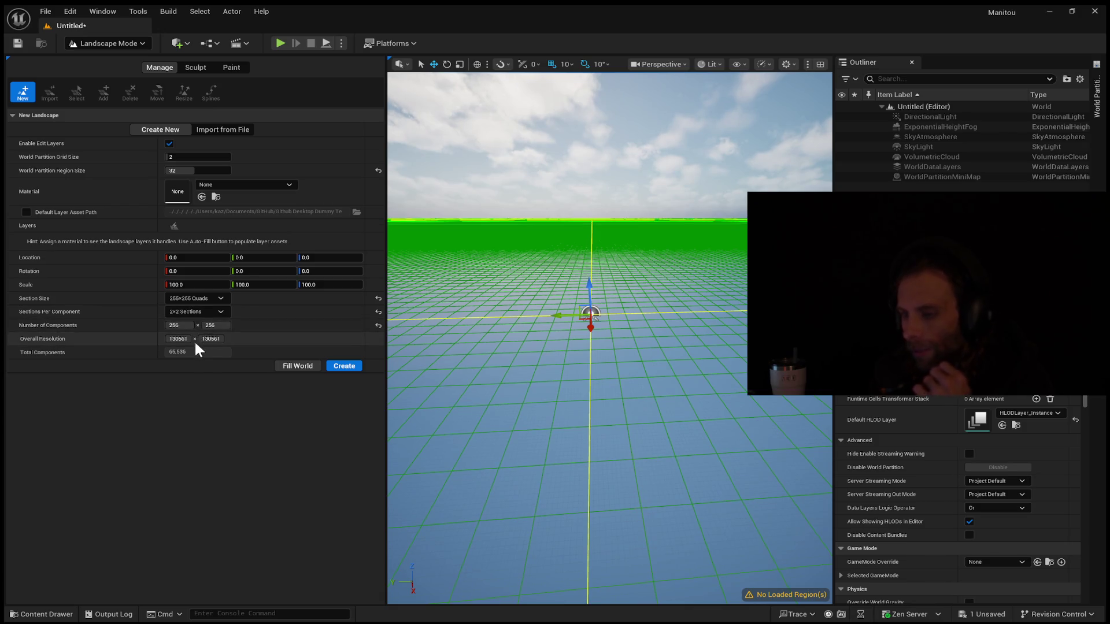
left_click(194, 338)
type("6121")
key("Return")
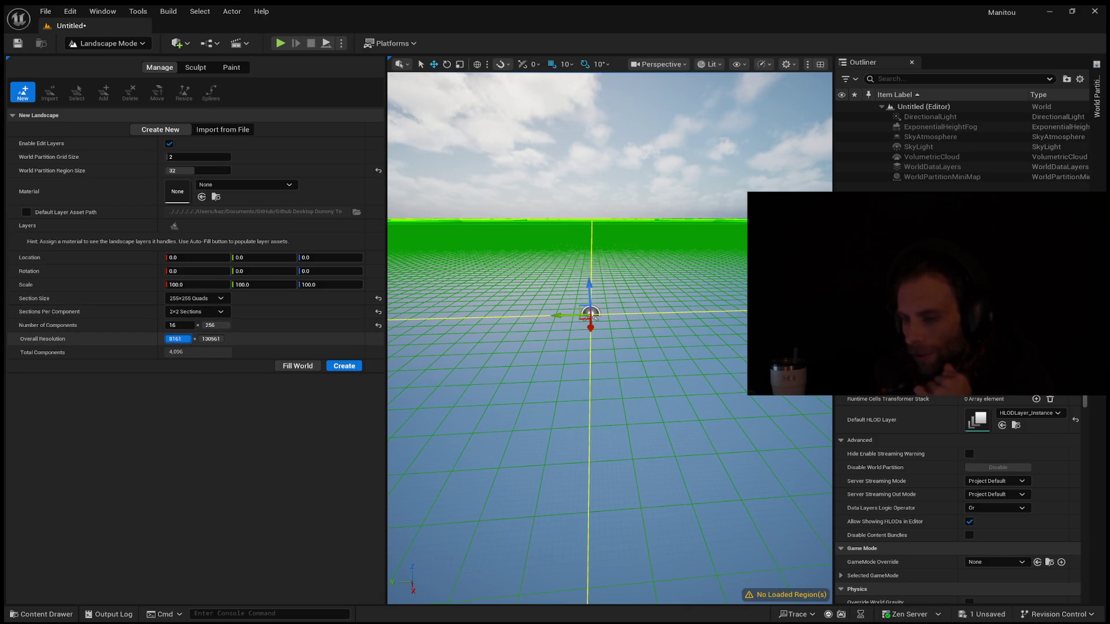
mouse_move(173, 325)
left_mouse_down()
mouse_move(193, 325)
mouse_move(184, 325)
left_mouse_up()
left_click(180, 326)
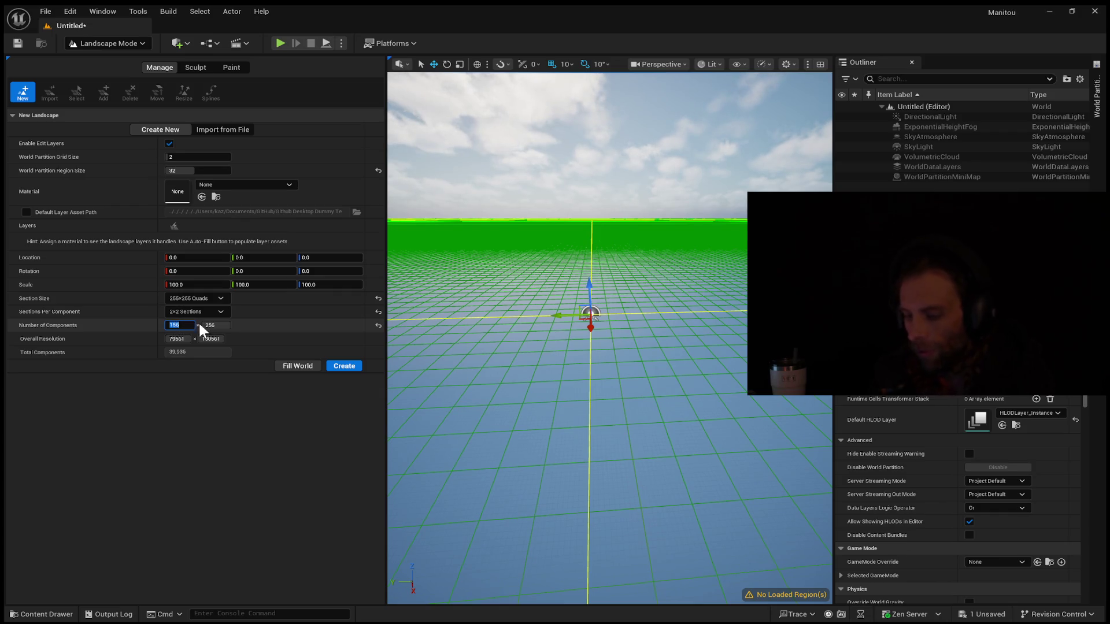
left_click(228, 325)
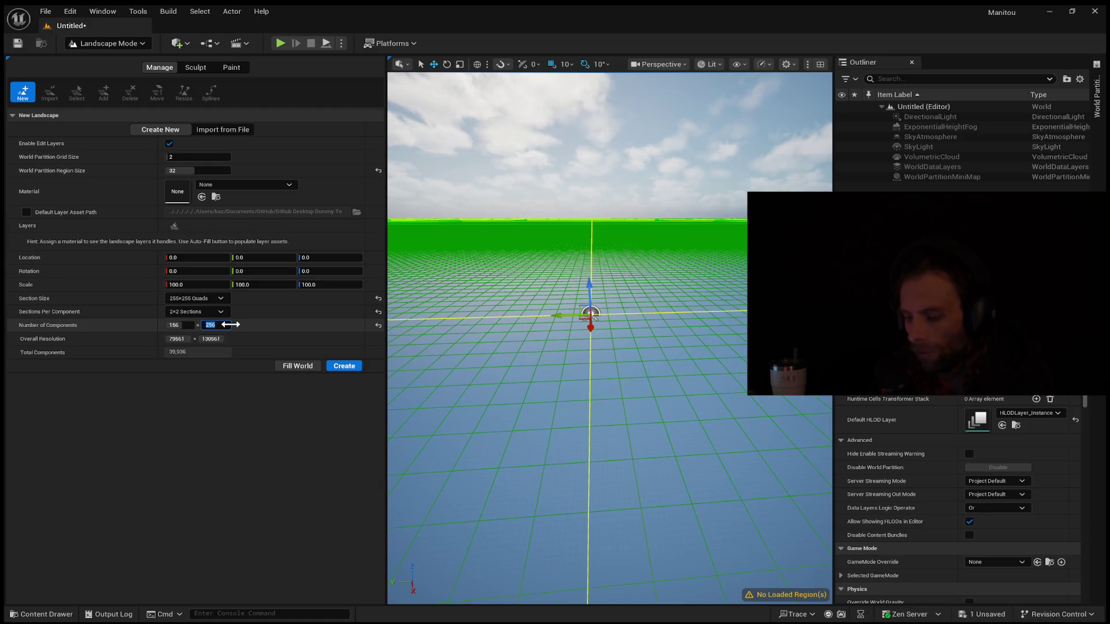
type("186")
type("156")
key("Return")
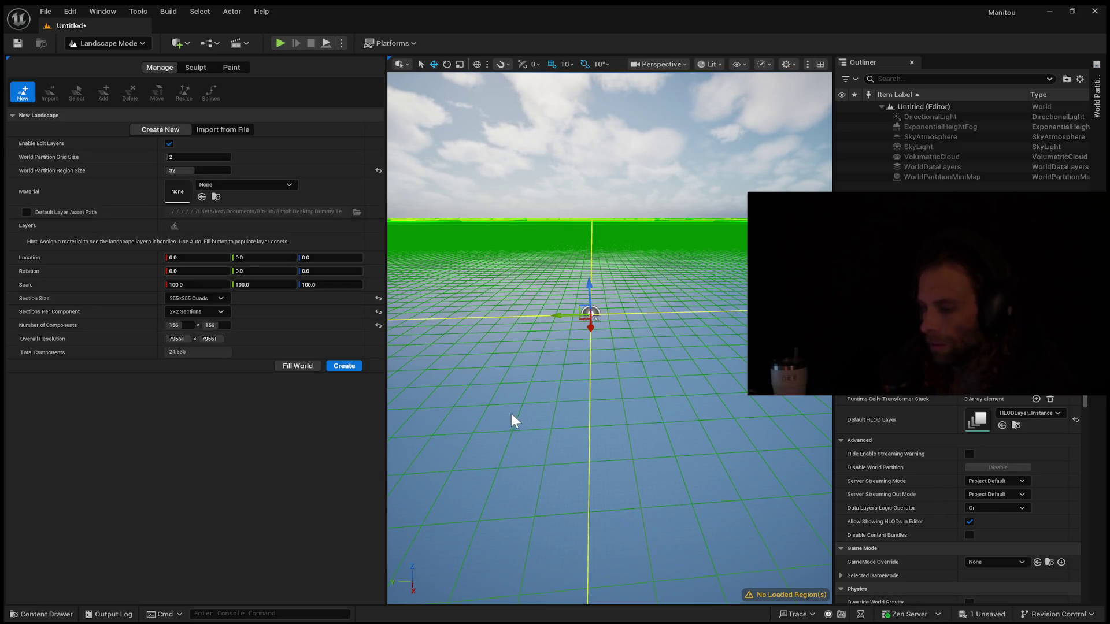
left_click_drag(515, 400, 515, 400)
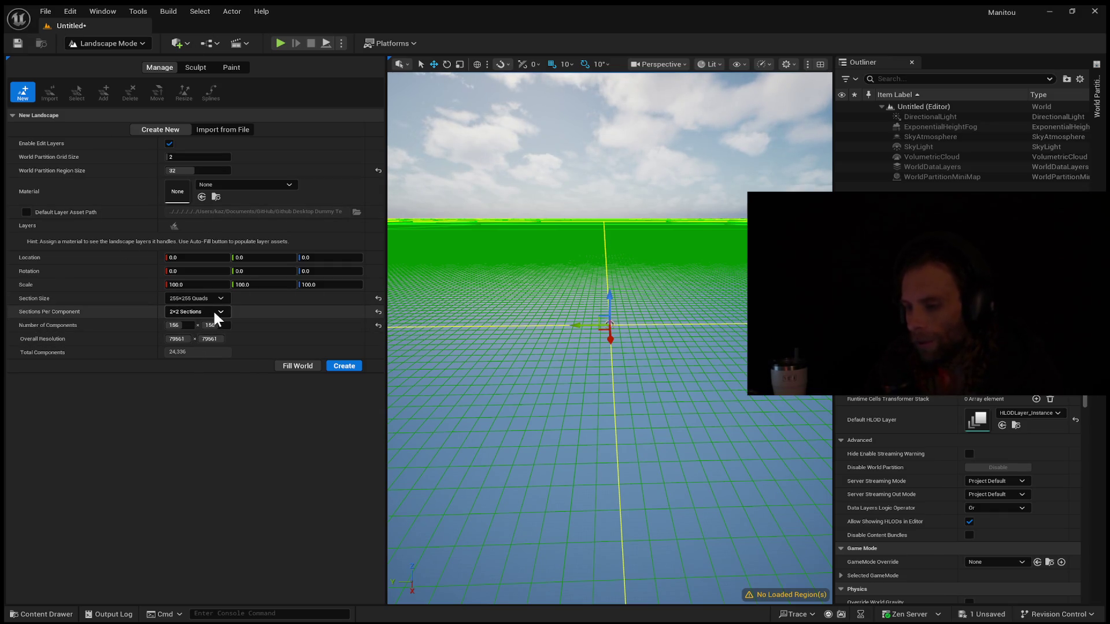
key("ctrl+z")
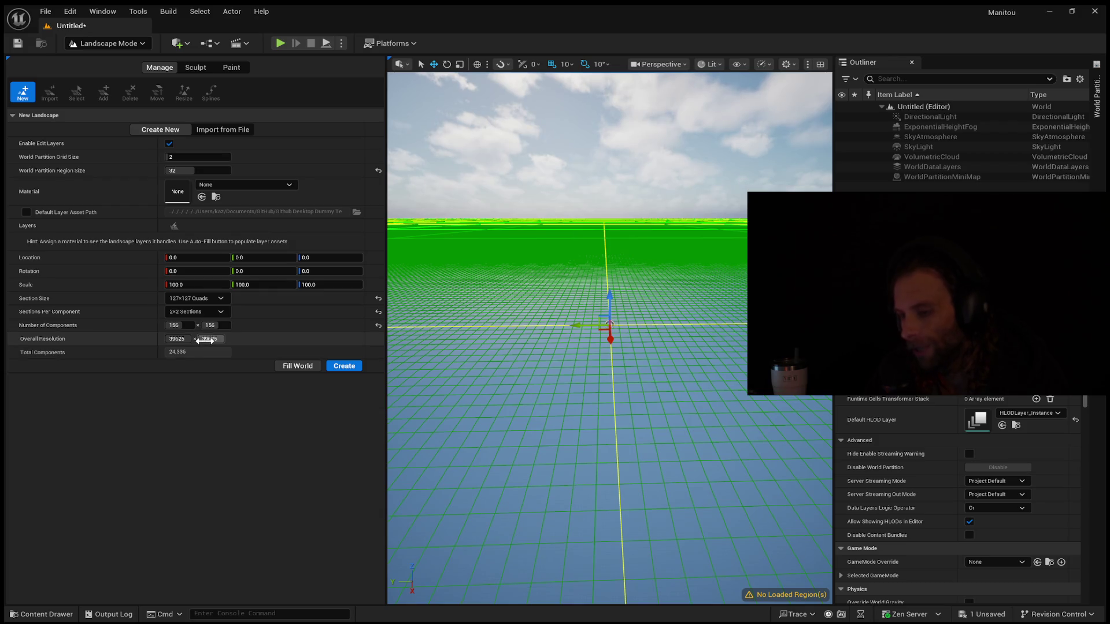
left_click_drag(217, 325, 272, 325)
left_click_drag(173, 324, 196, 325)
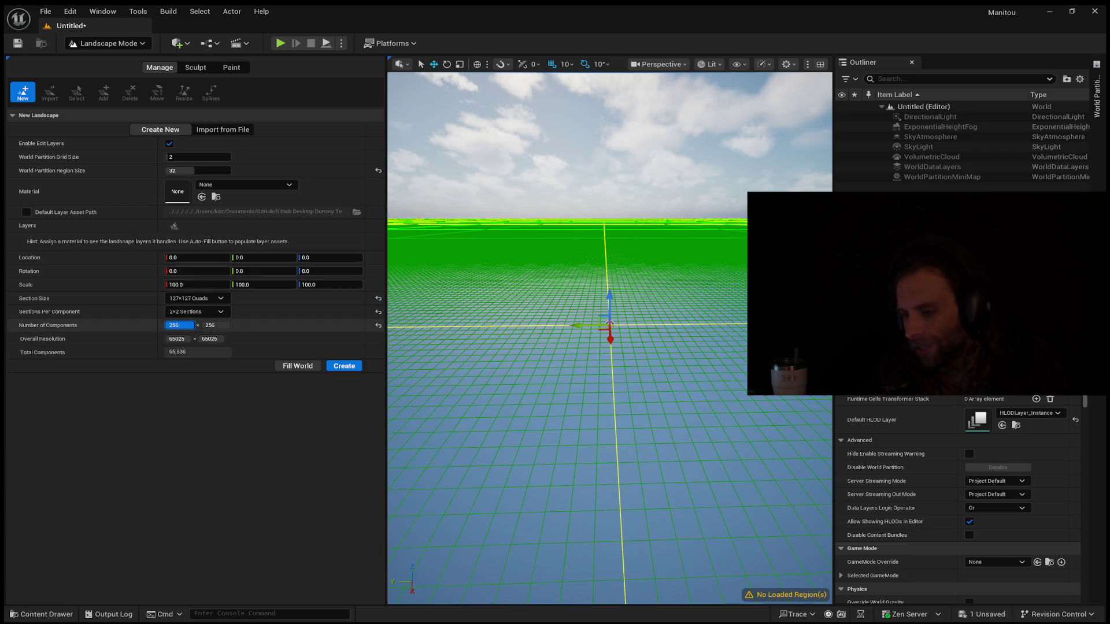
left_click(179, 326)
key("Return")
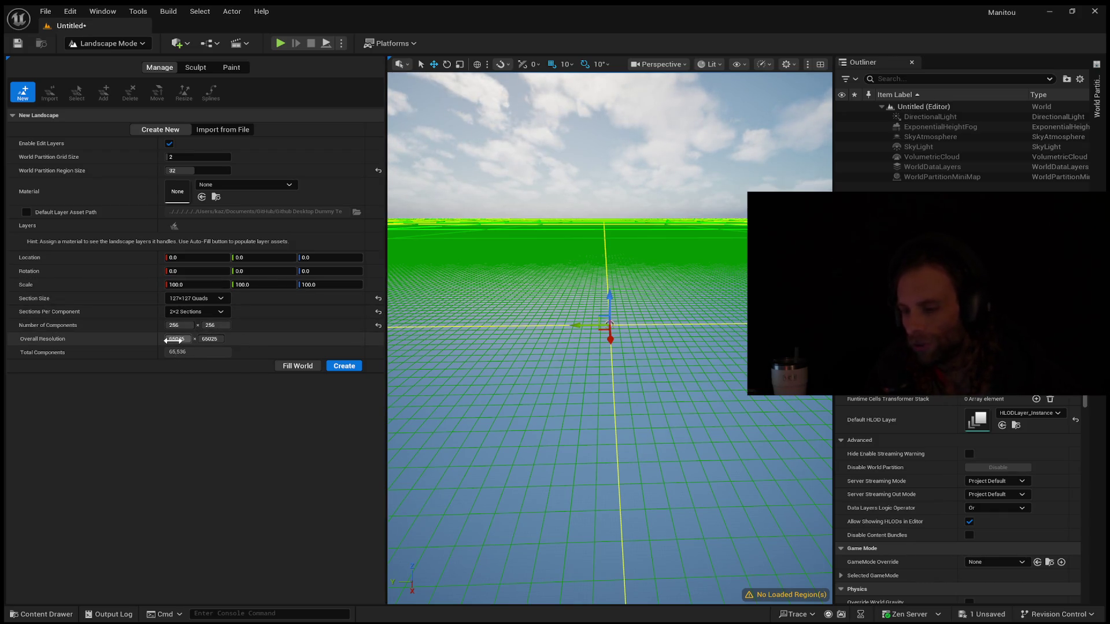
left_click(213, 296)
left_click(226, 362)
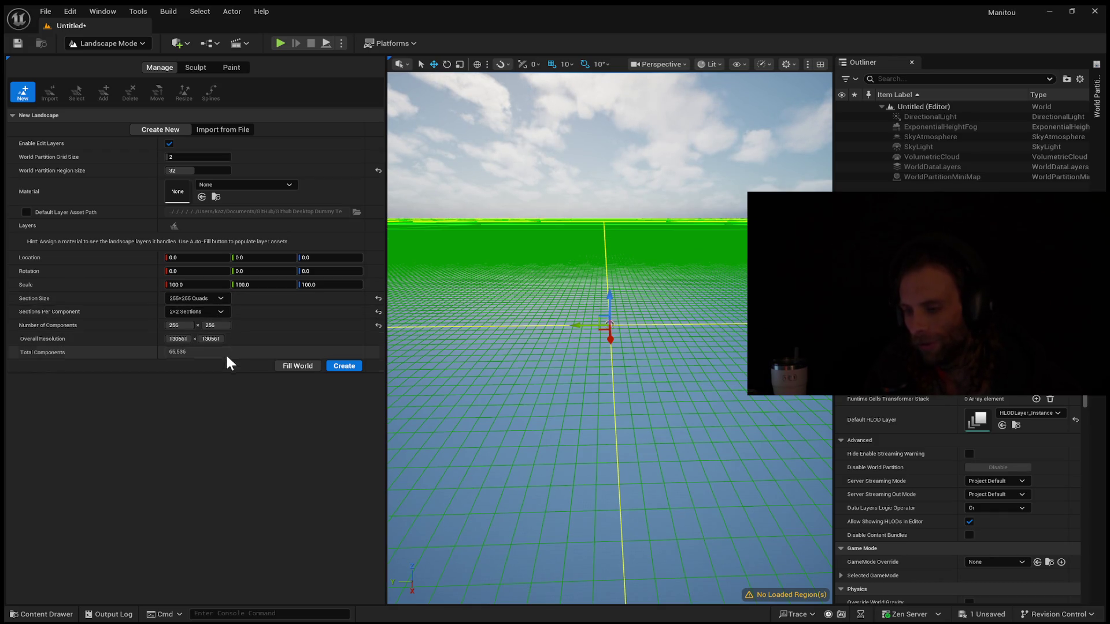
left_click(176, 339)
type("6500")
key("Return")
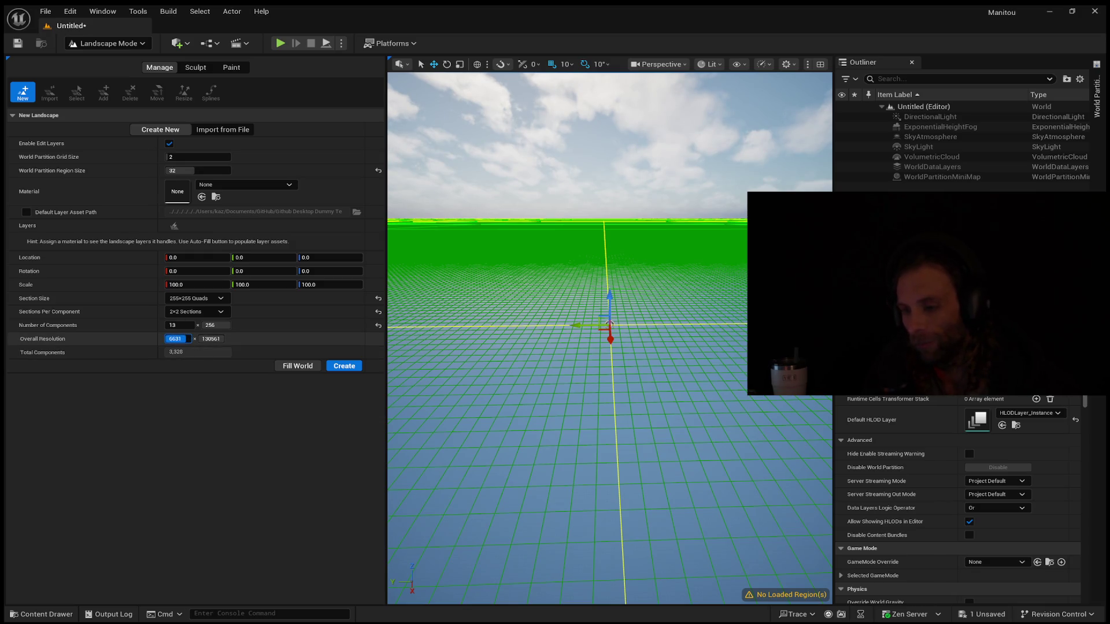
left_click(184, 325)
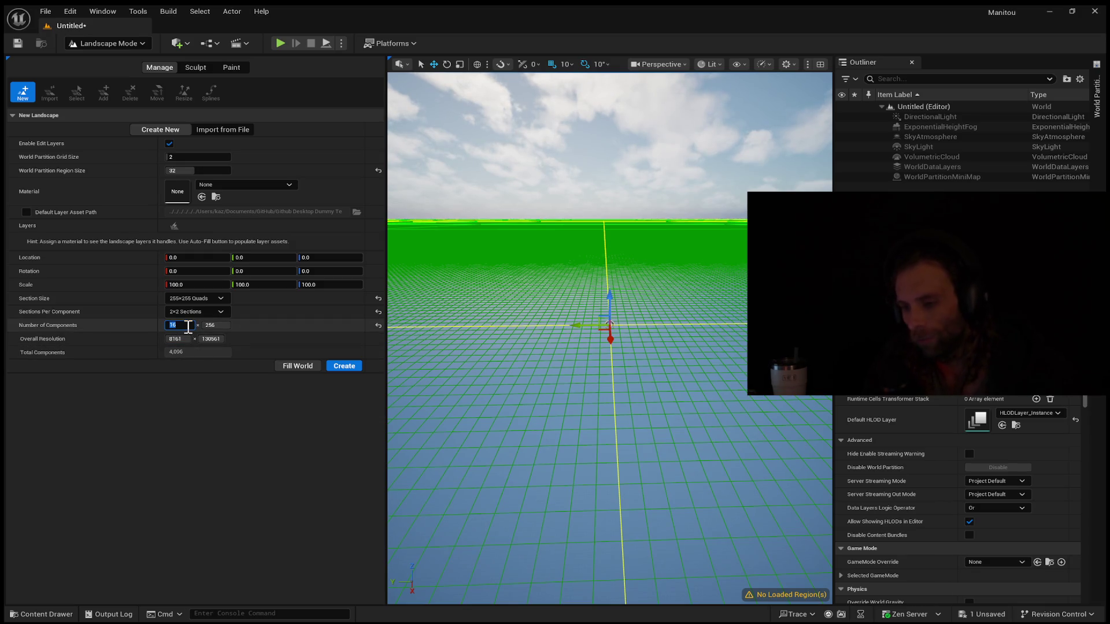
type("156")
key("Tab")
type("156")
key("Return")
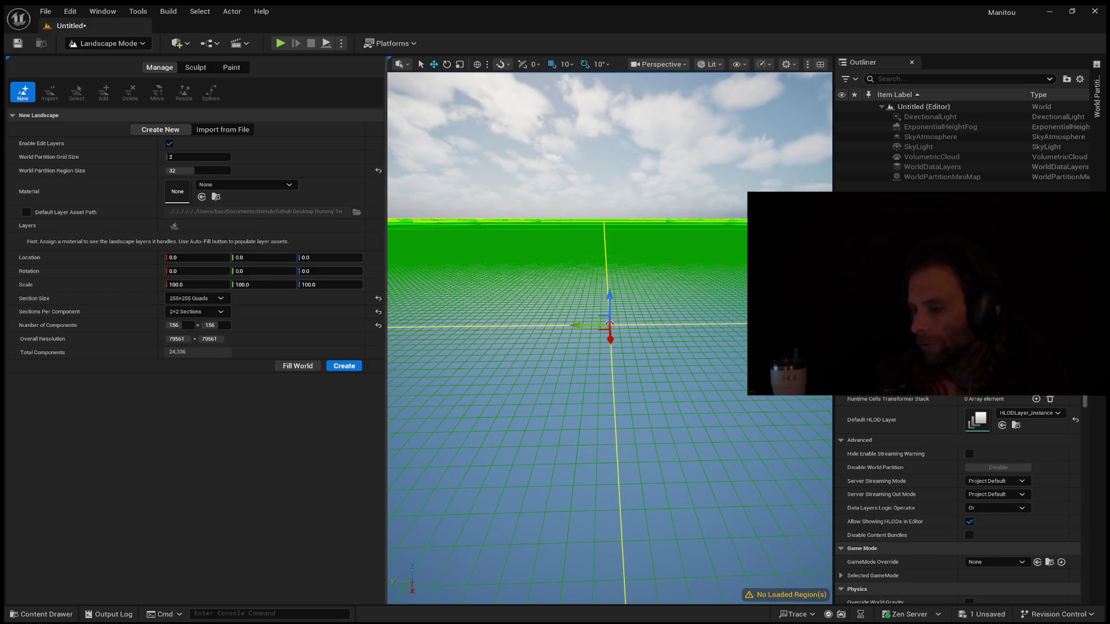
mouse_move(610, 335)
left_mouse_down()
mouse_move(610, 370)
mouse_move(613, 295)
mouse_move(593, 295)
left_mouse_up()
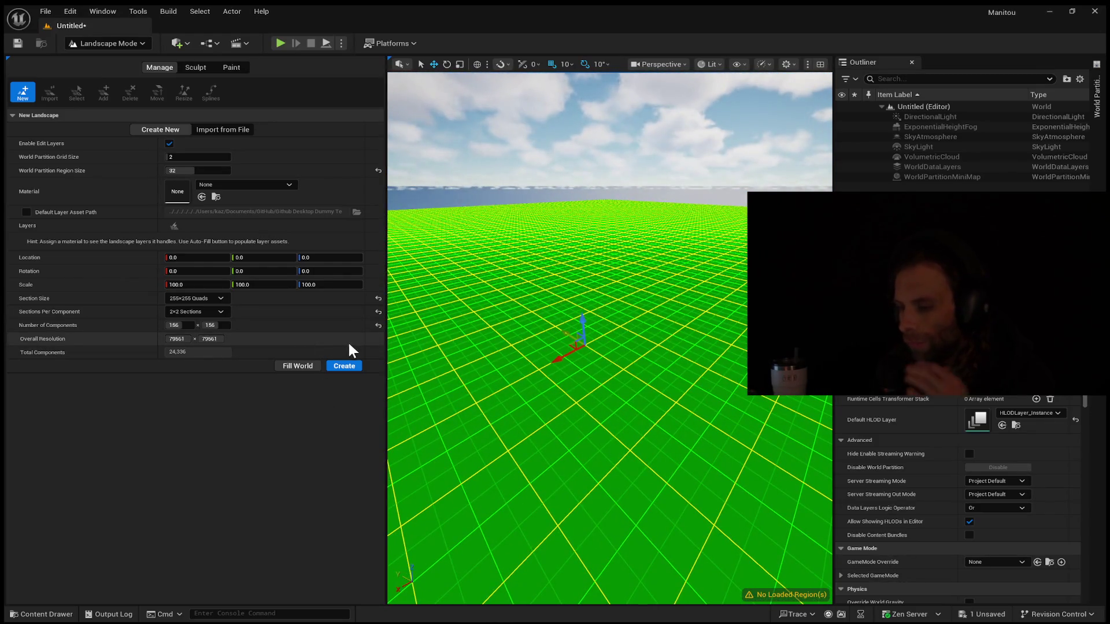